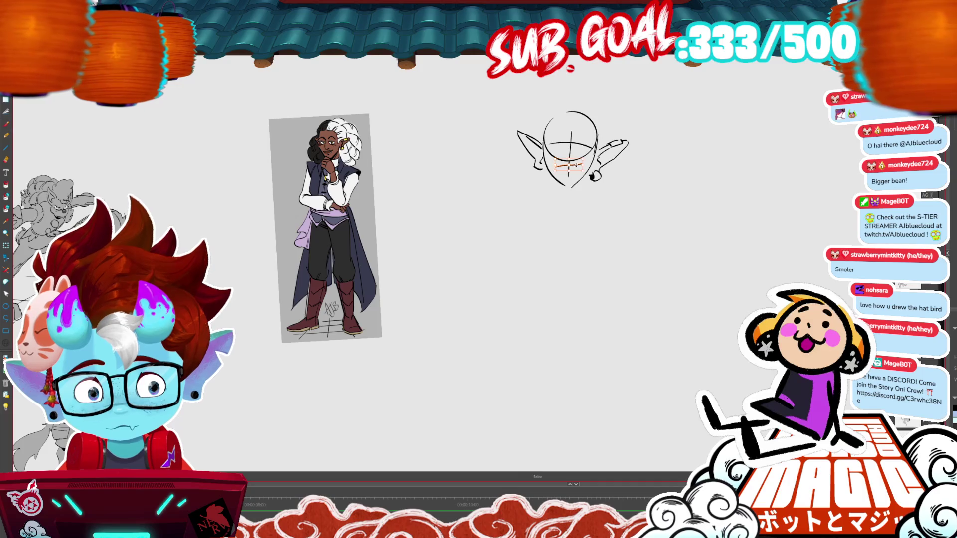
Step: Draw curved hair strokes across the top of the head with a curl on the upper right
{"action": "left_click", "coordinate": [565, 188]}
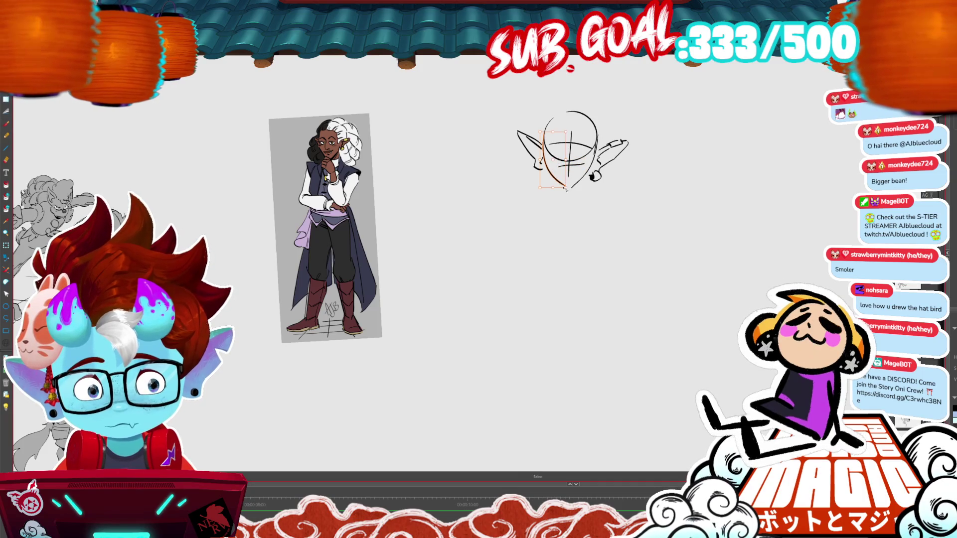
{"action": "key", "text": "ctrl+d"}
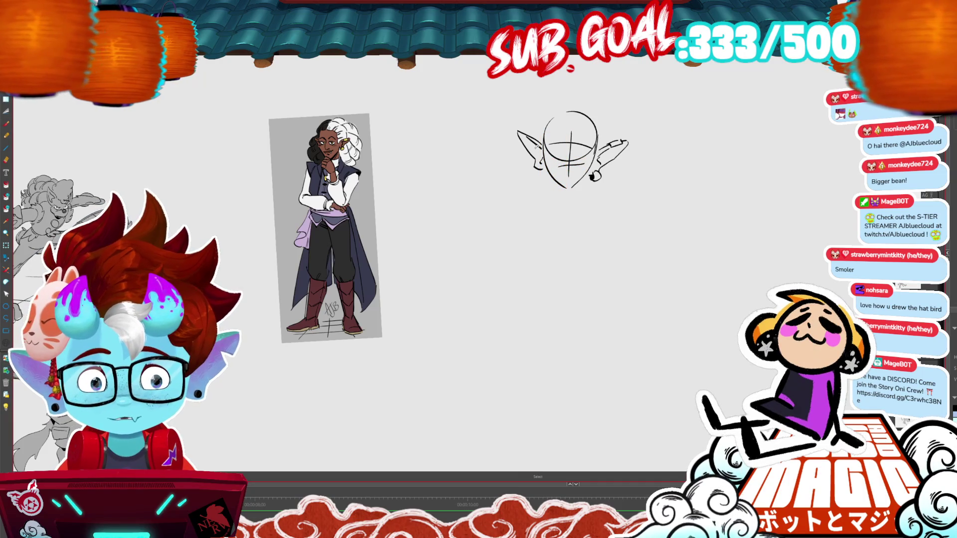
{"action": "key", "text": "b"}
{"action": "mouse_move", "coordinate": [559, 118]}
{"action": "left_mouse_down"}
{"action": "mouse_move", "coordinate": [576, 116]}
{"action": "mouse_move", "coordinate": [598, 140]}
{"action": "left_mouse_up"}
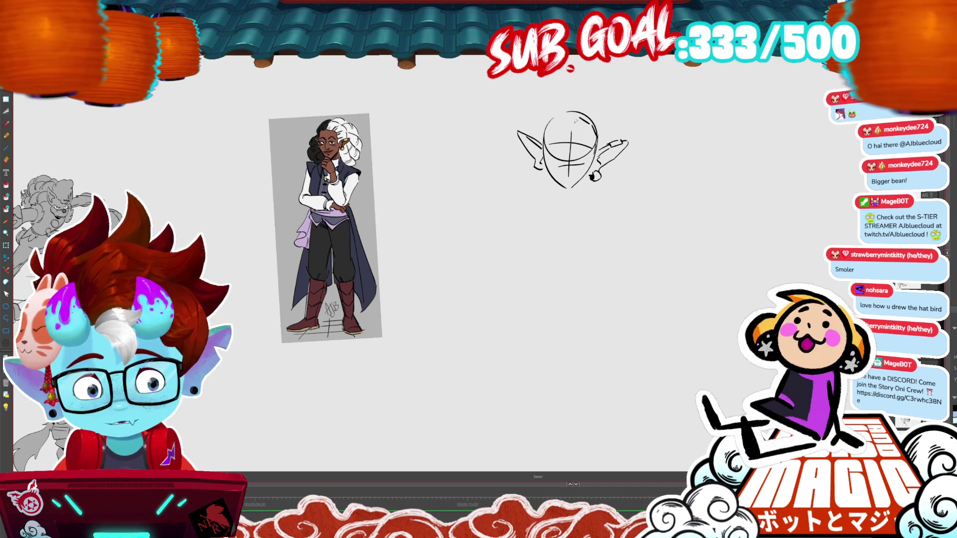
{"action": "key", "text": "b"}
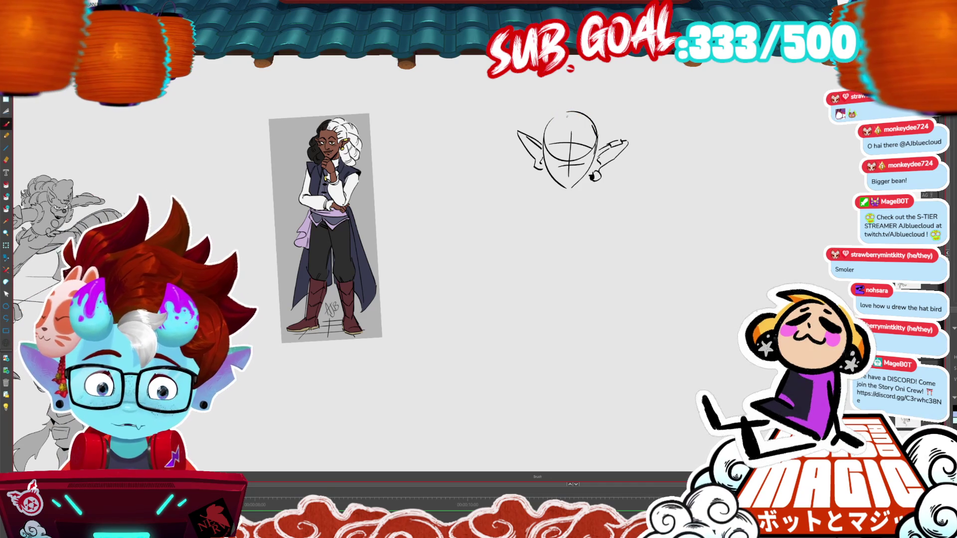
{"action": "left_click_drag", "start_coordinate": [547, 122], "coordinate": [594, 124]}
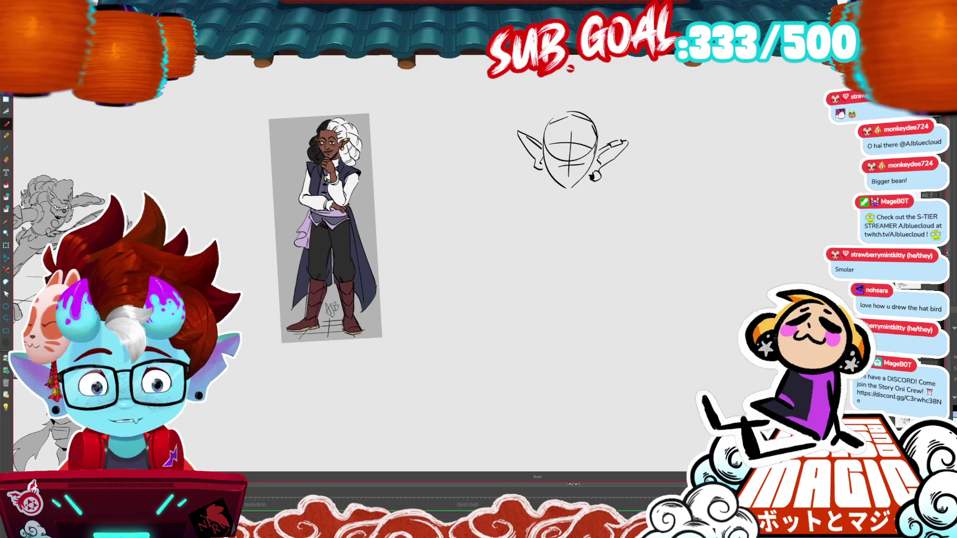
{"action": "mouse_move", "coordinate": [568, 100]}
{"action": "left_mouse_down"}
{"action": "mouse_move", "coordinate": [572, 113]}
{"action": "mouse_move", "coordinate": [535, 127]}
{"action": "left_mouse_up"}
{"action": "left_click_drag", "start_coordinate": [573, 99], "coordinate": [597, 109]}
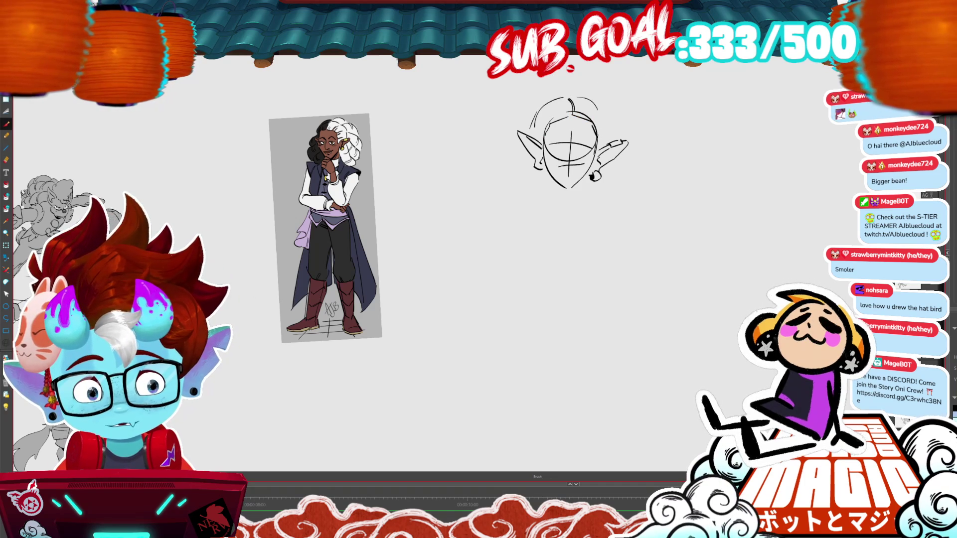
Step: Undo the right-side hair strokes, redraw outer hair arcs on both sides and add a closed eye
{"action": "left_click", "coordinate": [607, 110]}
{"action": "key", "text": "b"}
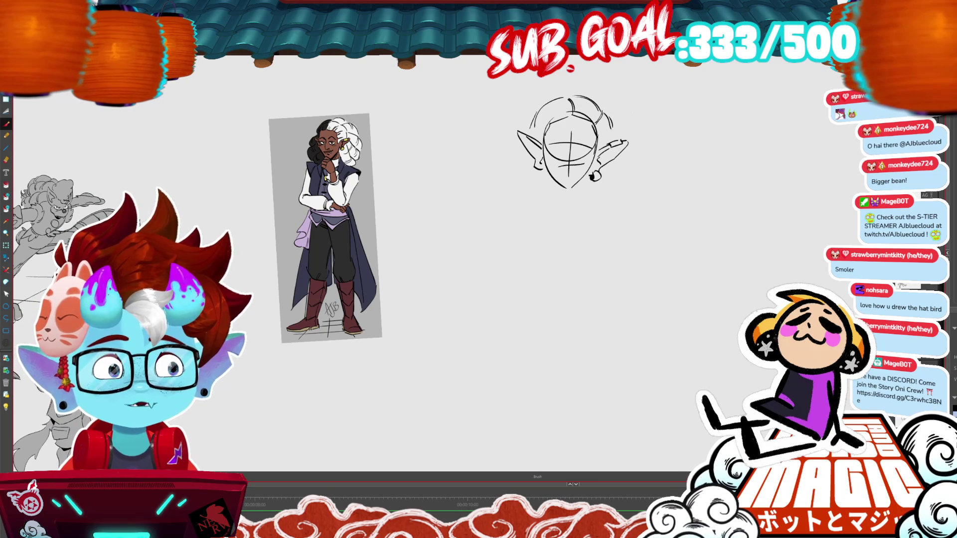
{"action": "key", "text": "ctrl+z"}
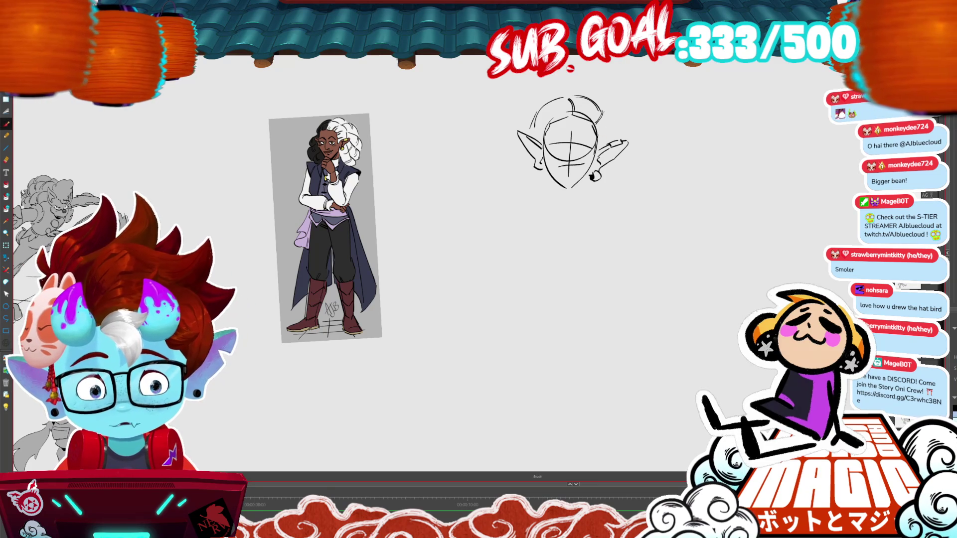
{"action": "key", "text": "ctrl+z"}
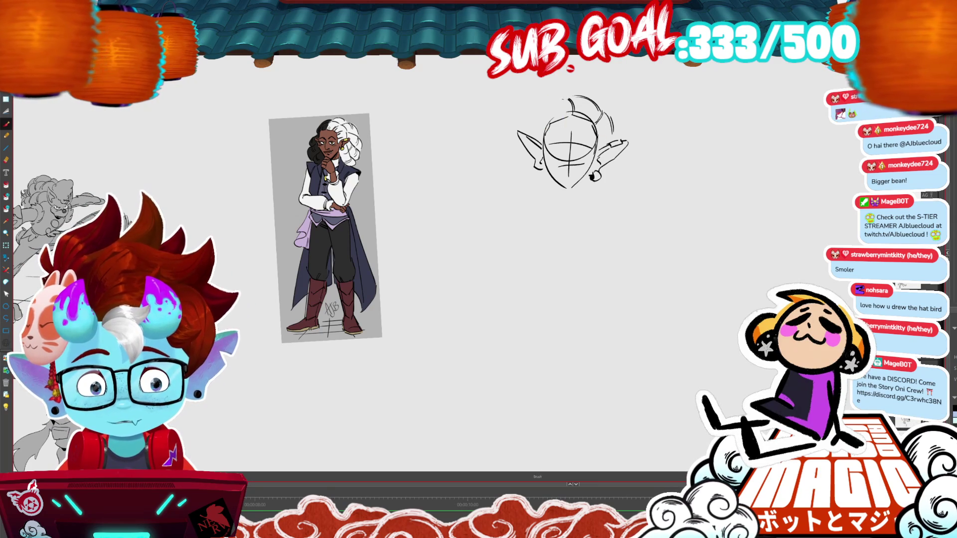
{"action": "key", "text": "ctrl+y"}
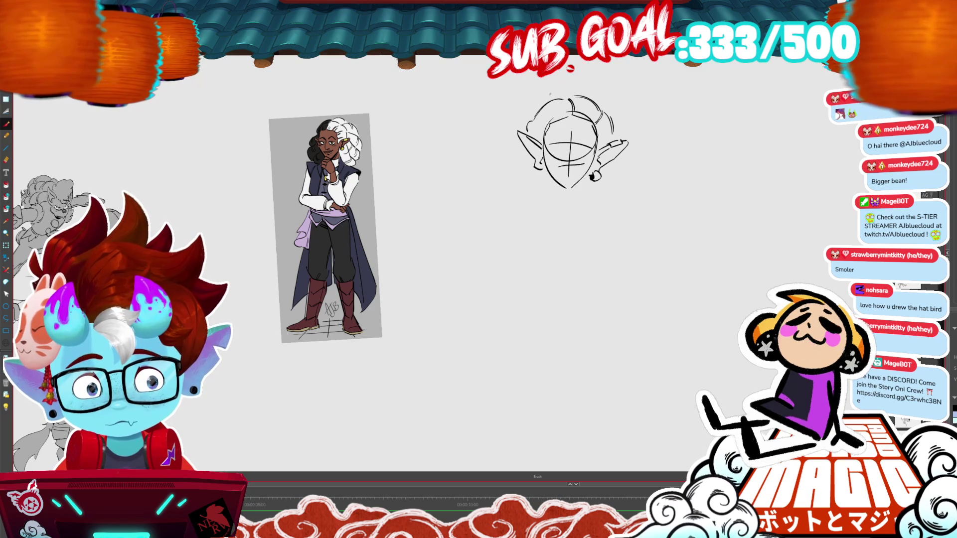
{"action": "left_click_drag", "start_coordinate": [544, 92], "coordinate": [516, 120]}
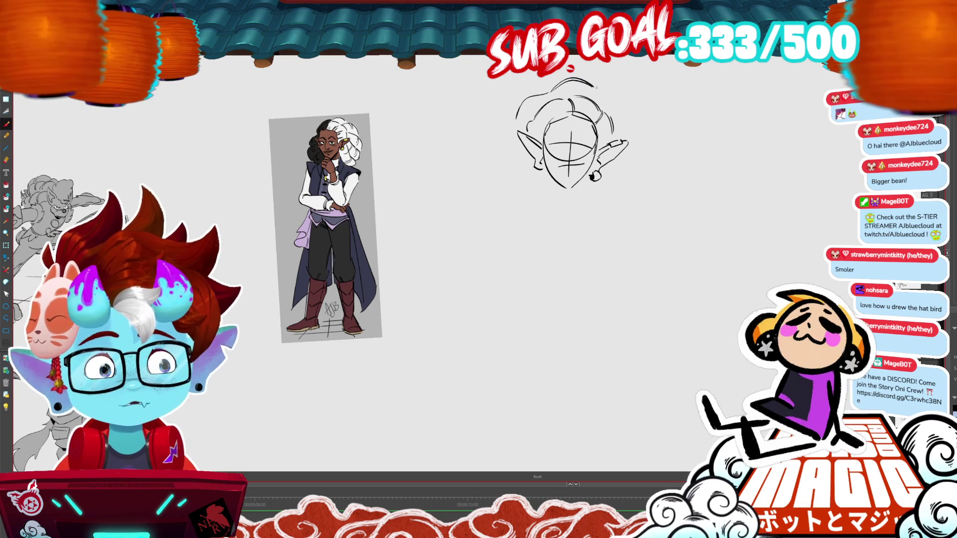
{"action": "key", "text": "m"}
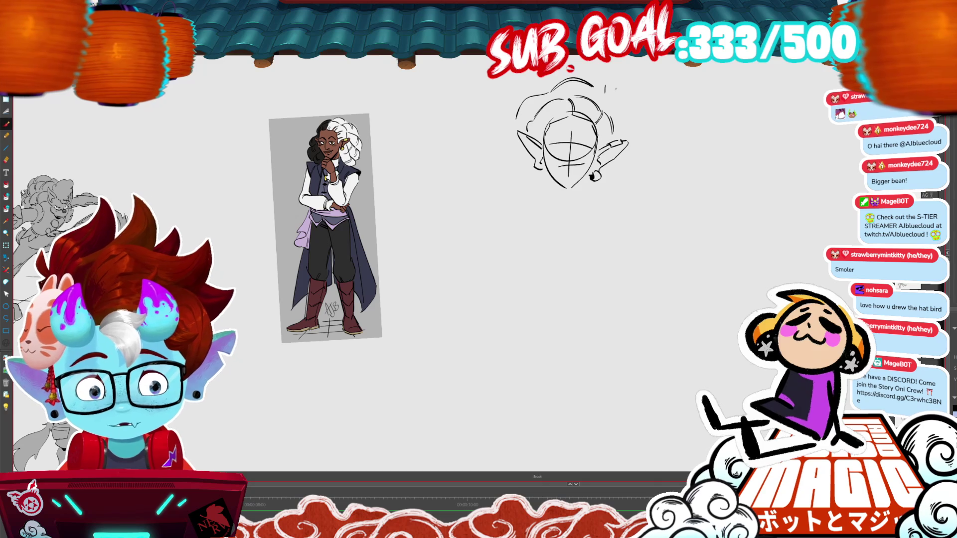
{"action": "left_click_drag", "start_coordinate": [605, 88], "coordinate": [621, 120]}
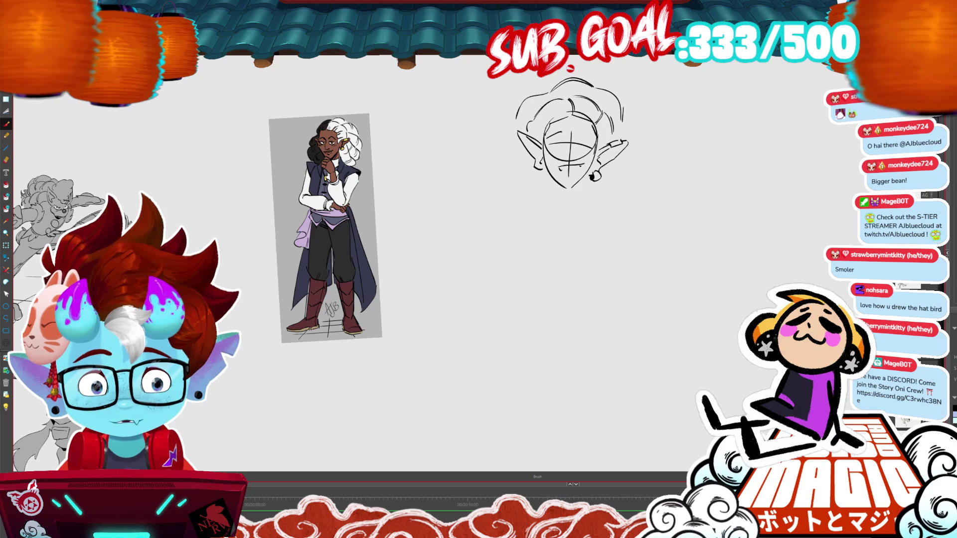
{"action": "left_click_drag", "start_coordinate": [551, 136], "coordinate": [566, 132]}
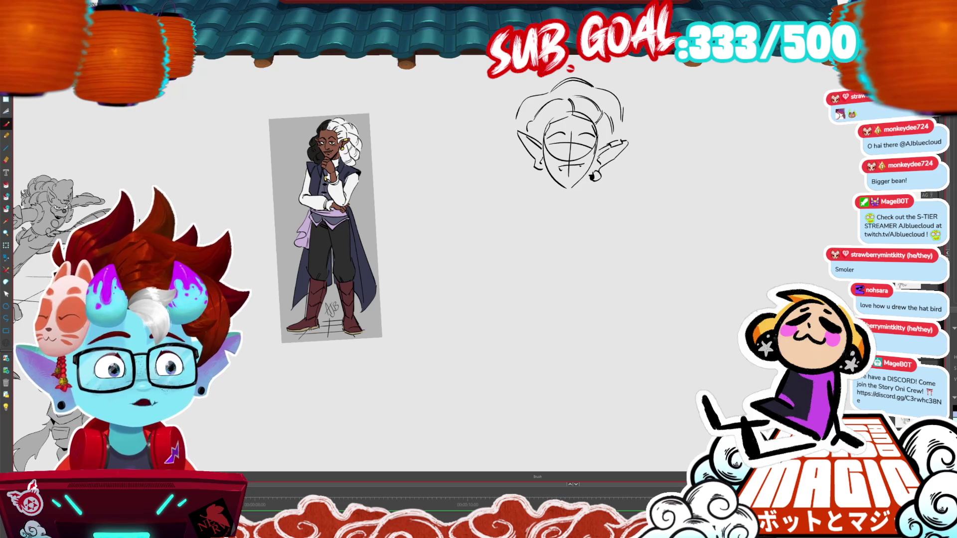
{"action": "scroll", "coordinate": [469, 227], "scroll_direction": "up", "scroll_amount": 2}
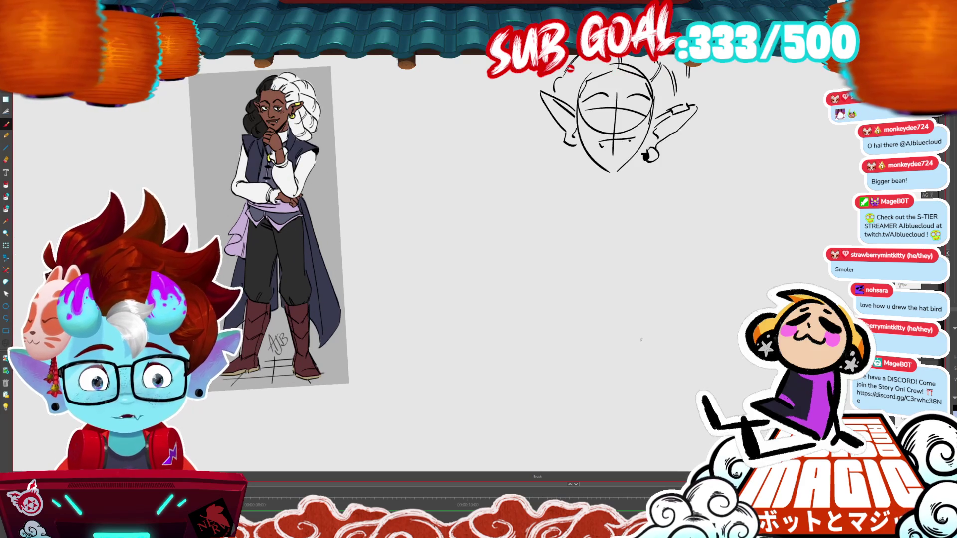
Step: Remove the eye-level guide strokes and erase the vertical centre line of the face
{"action": "key", "text": "ctrl+z"}
{"action": "key", "text": "ctrl+z"}
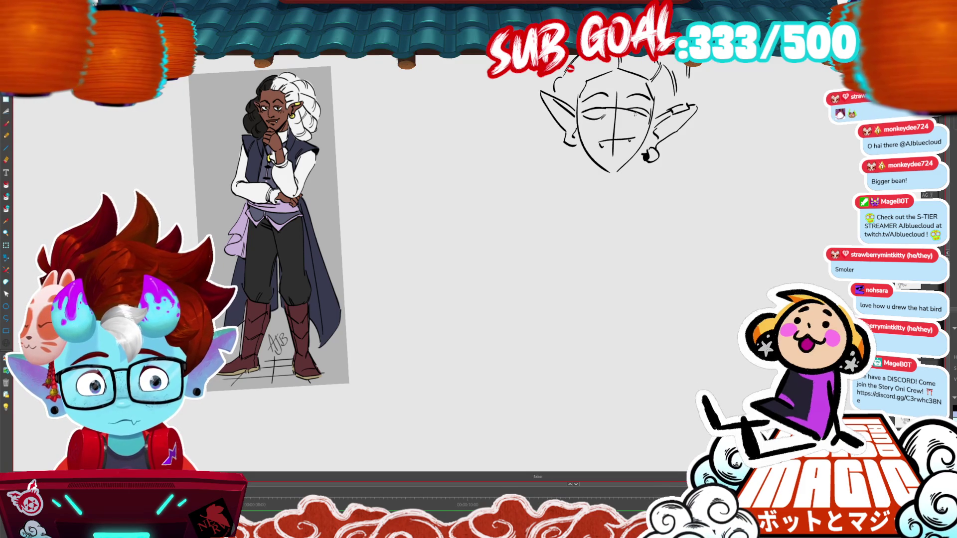
{"action": "key", "text": "b"}
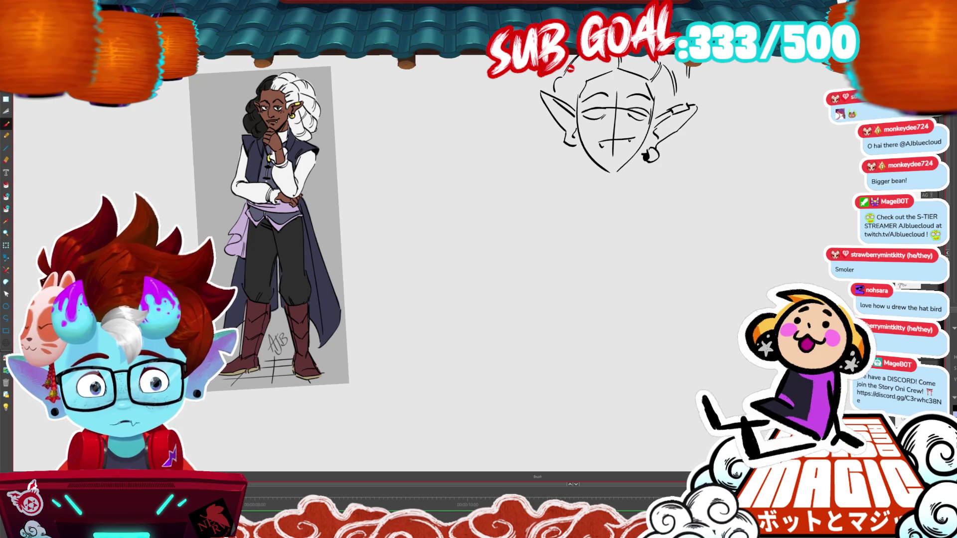
{"action": "left_click_drag", "start_coordinate": [622, 101], "coordinate": [613, 134]}
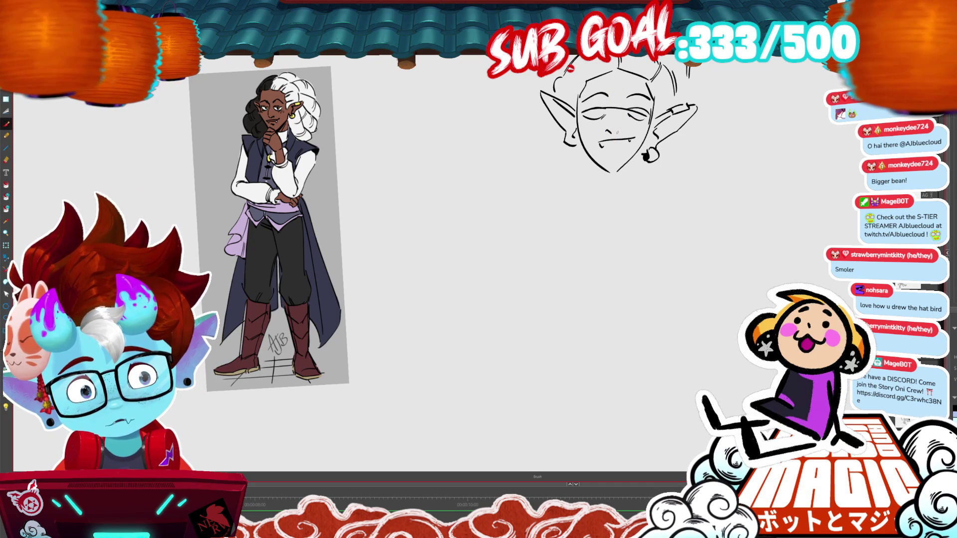
Step: With the blending brush, draw the nose line and a small fang under the mouth
{"action": "key", "text": "j"}
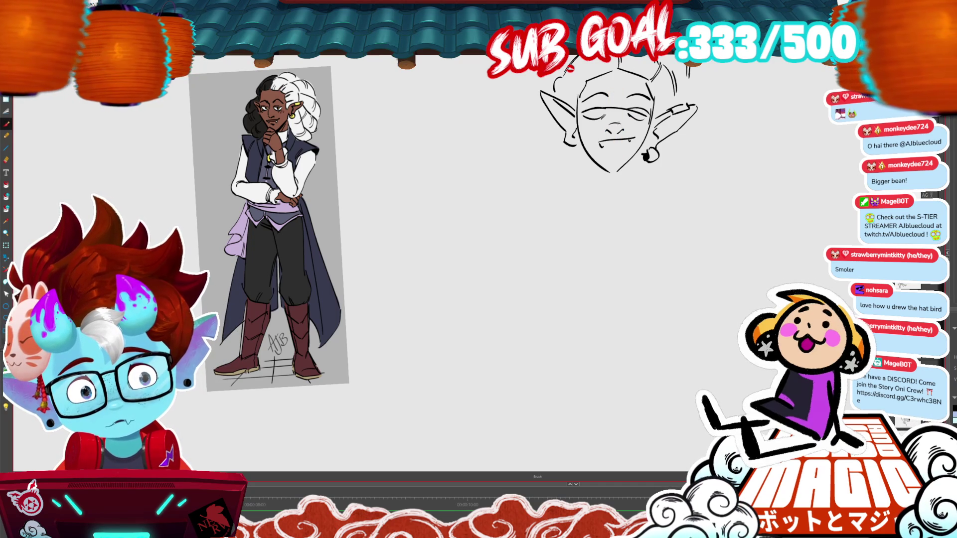
{"action": "left_click_drag", "start_coordinate": [621, 108], "coordinate": [618, 125]}
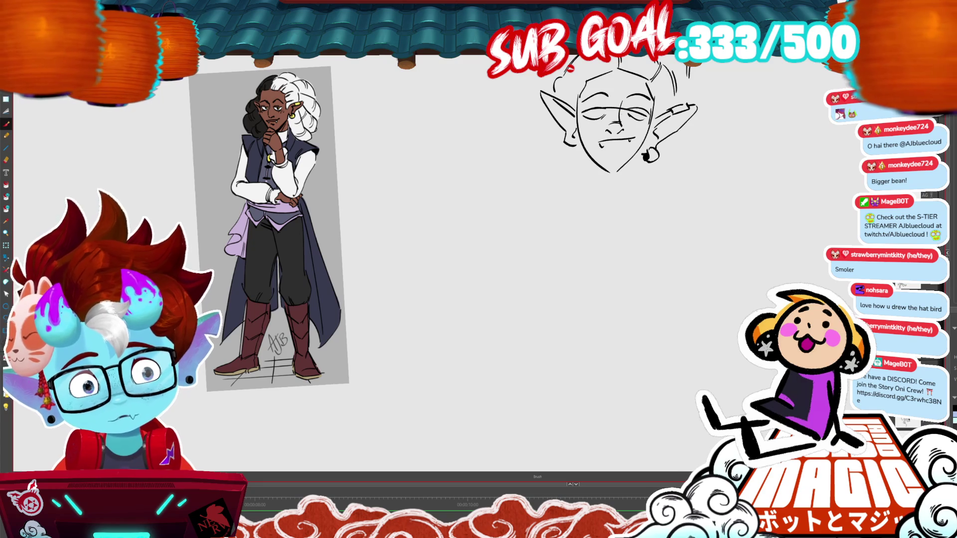
{"action": "scroll", "coordinate": [608, 174], "scroll_direction": "up", "scroll_amount": 2}
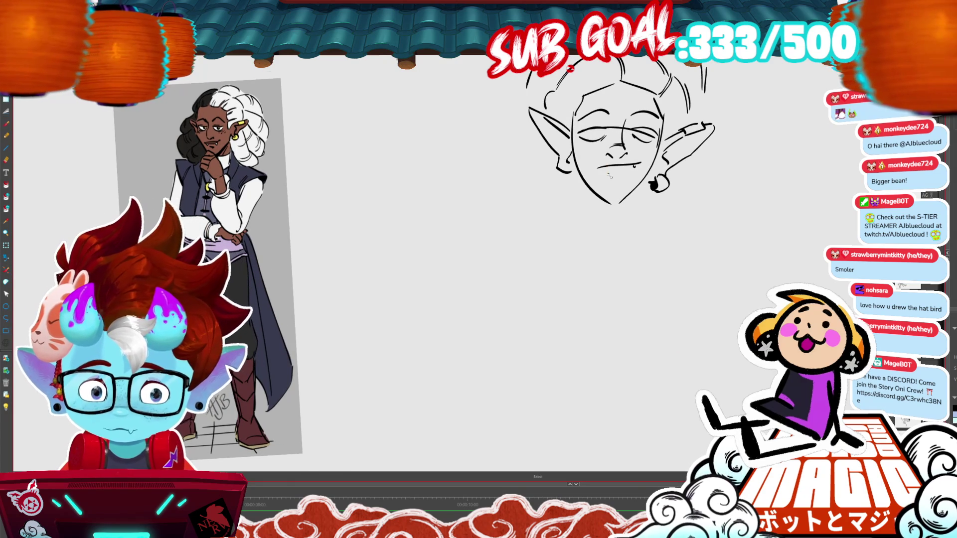
{"action": "mouse_move", "coordinate": [600, 168]}
{"action": "left_mouse_down"}
{"action": "mouse_move", "coordinate": [583, 185]}
{"action": "mouse_move", "coordinate": [572, 154]}
{"action": "left_mouse_up"}
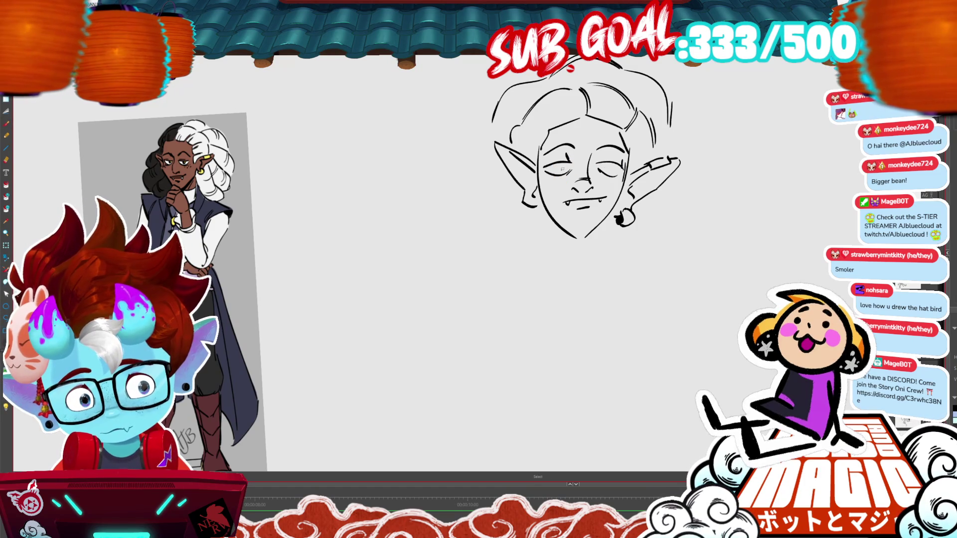
{"action": "key", "text": "alt+t"}
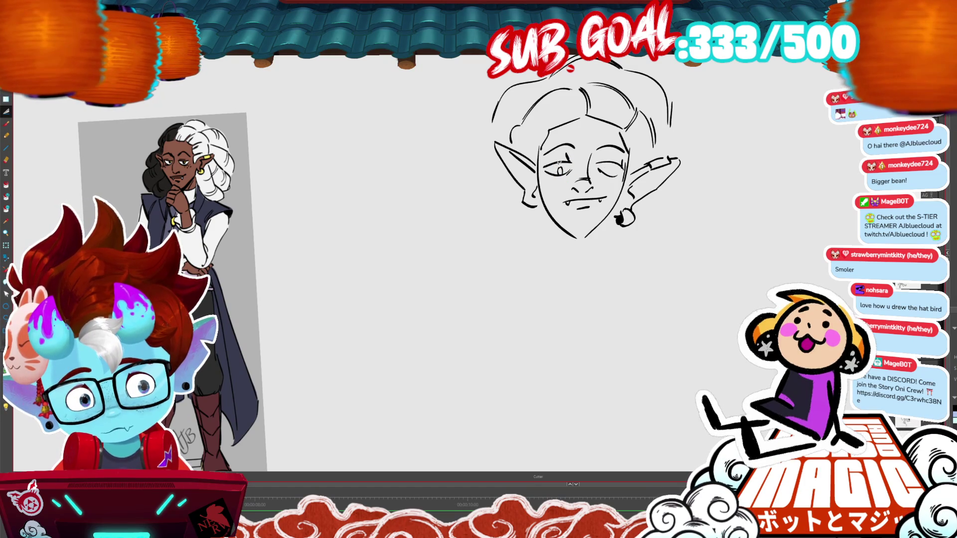
Step: Cut out the closed right eye and draw a pupil inside it
{"action": "left_click_drag", "start_coordinate": [598, 168], "coordinate": [611, 174]}
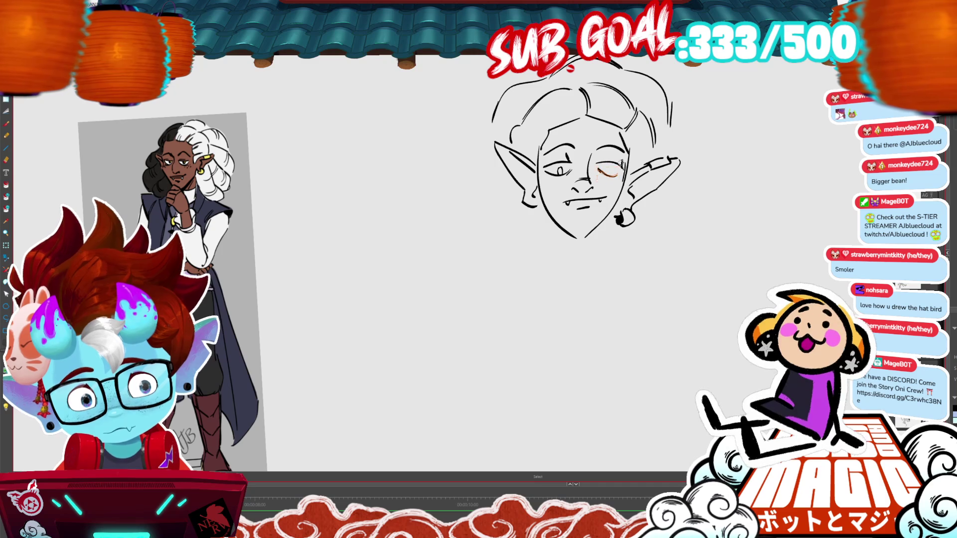
{"action": "key", "text": "b"}
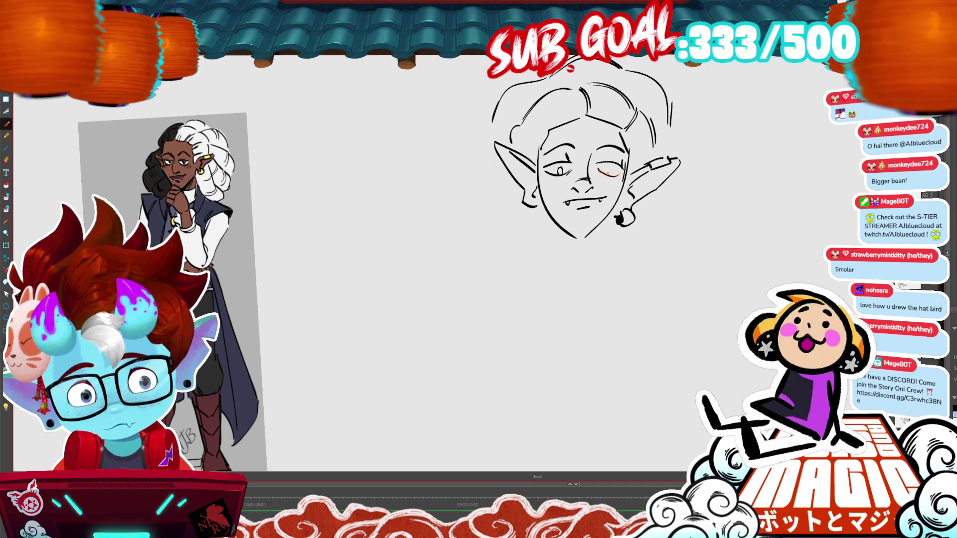
{"action": "left_click_drag", "start_coordinate": [606, 169], "coordinate": [607, 172]}
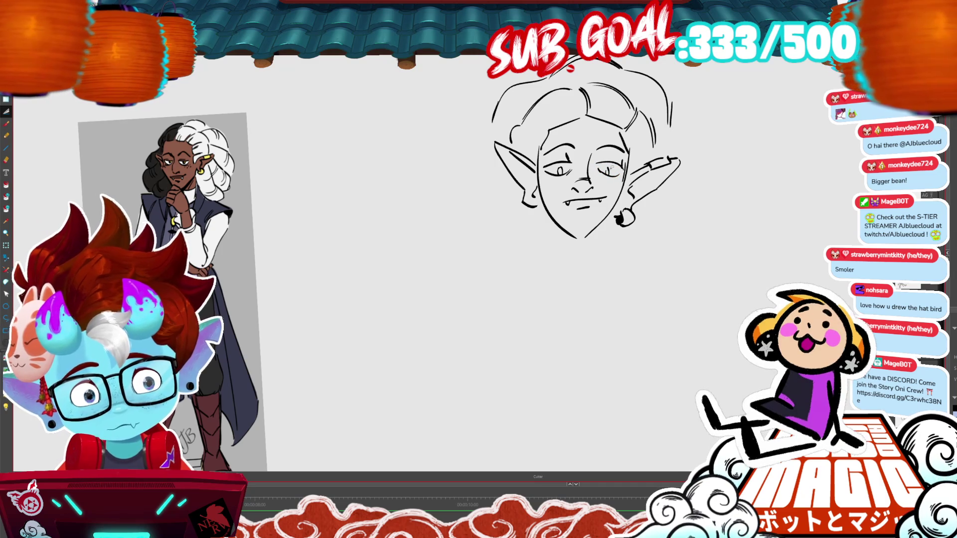
Step: Delete the old right jawline stroke and redraw the right side of the jaw
{"action": "key", "text": "v"}
{"action": "left_click", "coordinate": [615, 218]}
{"action": "key", "text": "Delete"}
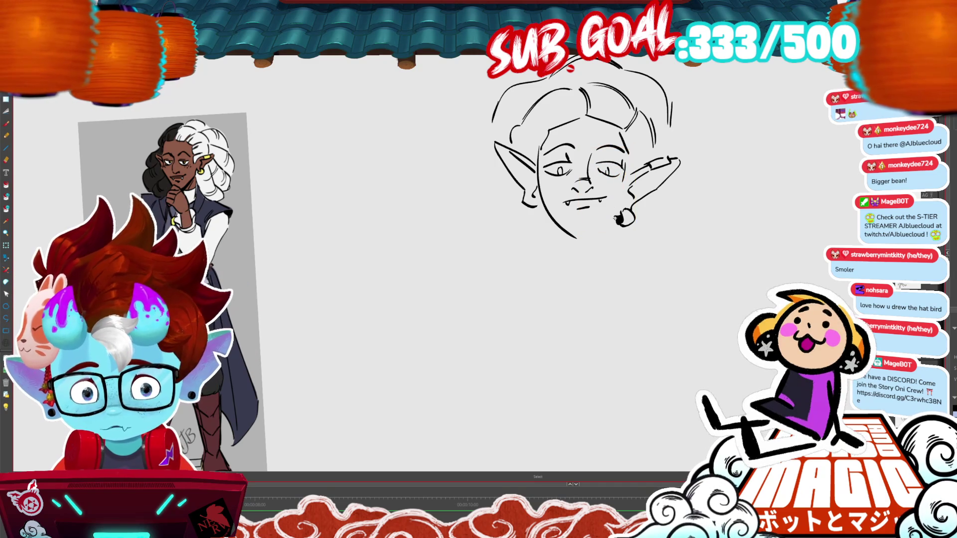
{"action": "key", "text": "b"}
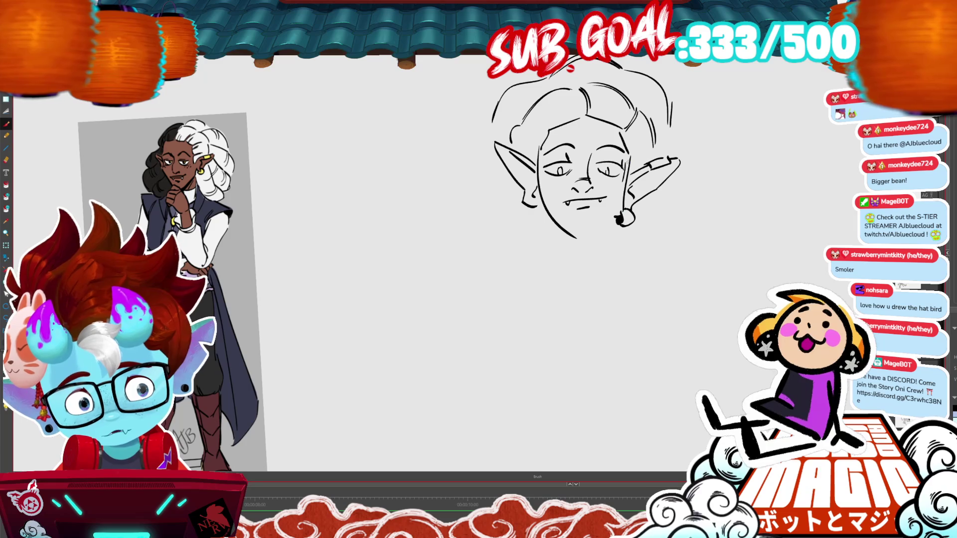
{"action": "key", "text": "v"}
{"action": "left_click", "coordinate": [627, 184]}
{"action": "mouse_move", "coordinate": [630, 159]}
{"action": "left_mouse_down"}
{"action": "mouse_move", "coordinate": [617, 209]}
{"action": "mouse_move", "coordinate": [591, 242]}
{"action": "left_mouse_up"}
Step: Replace the old left jaw curve with a new left cheek edge and delete the leftover jaw stroke
{"action": "key", "text": "v"}
{"action": "left_click", "coordinate": [538, 177]}
{"action": "key", "text": "Delete"}
{"action": "left_click_drag", "start_coordinate": [541, 148], "coordinate": [538, 172]}
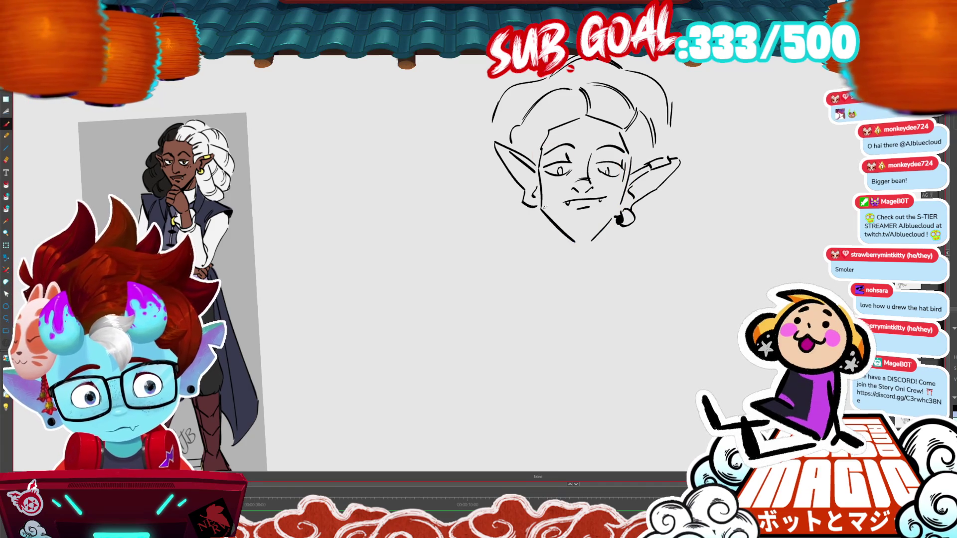
{"action": "left_click", "coordinate": [563, 234]}
{"action": "key", "text": "Delete"}
{"action": "key", "text": "b"}
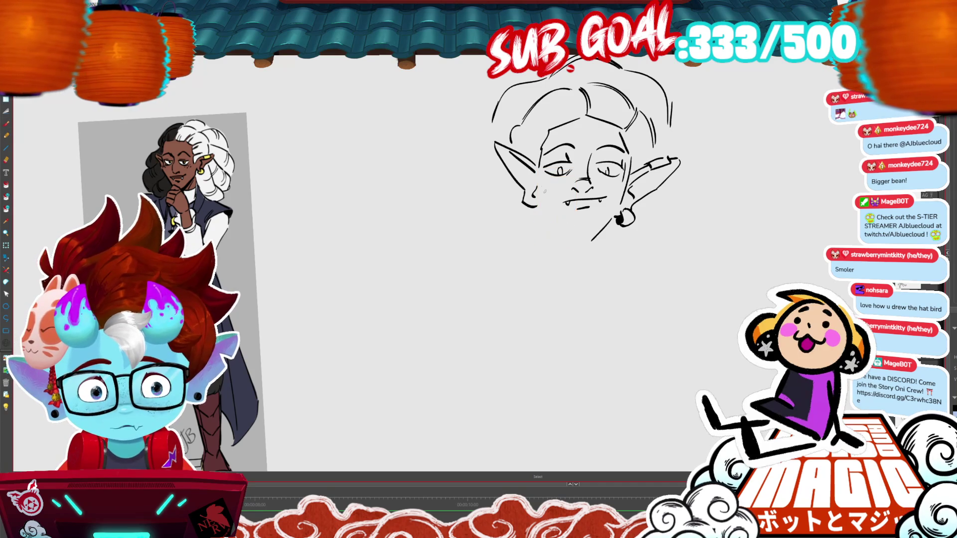
{"action": "left_click_drag", "start_coordinate": [548, 249], "coordinate": [466, 256]}
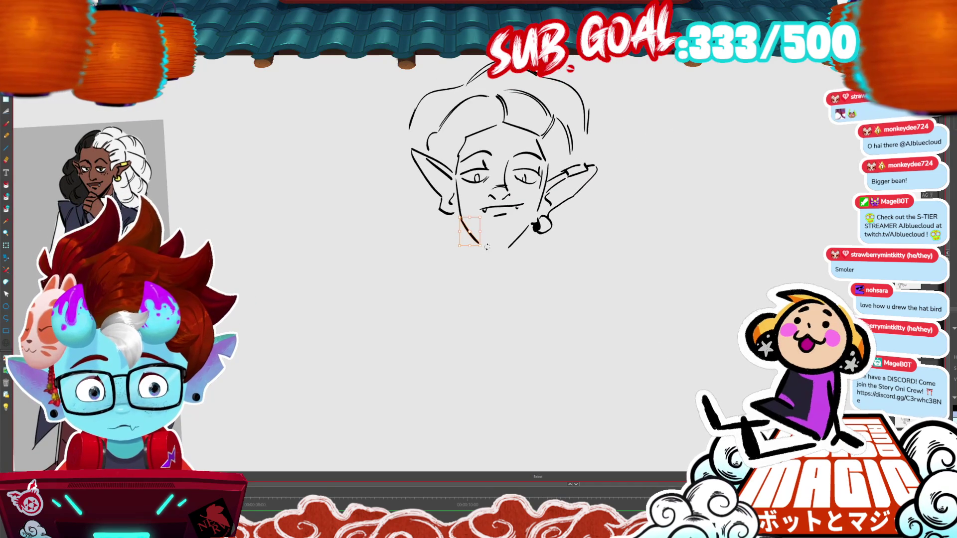
Step: Draw a new left jawline stroke, then try and undo a redrawn right jaw
{"action": "key", "text": "b"}
{"action": "left_click_drag", "start_coordinate": [459, 214], "coordinate": [503, 249]}
{"action": "key", "text": "Return"}
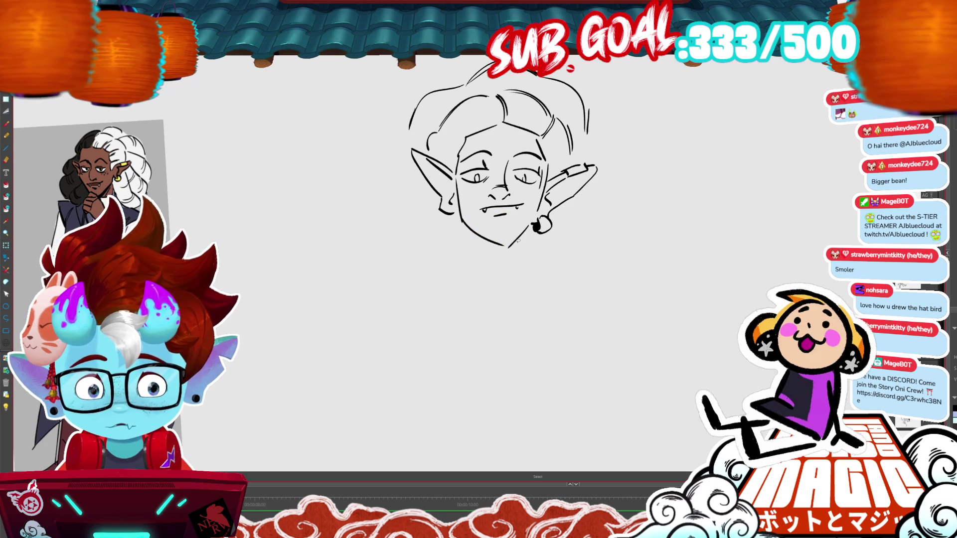
{"action": "key", "text": "ctrl+z"}
{"action": "left_click_drag", "start_coordinate": [532, 228], "coordinate": [504, 247]}
{"action": "key", "text": "ctrl+z"}
Step: Select the chin stroke and stretch it slightly downward
{"action": "key", "text": "alt+s"}
{"action": "left_click", "coordinate": [511, 250]}
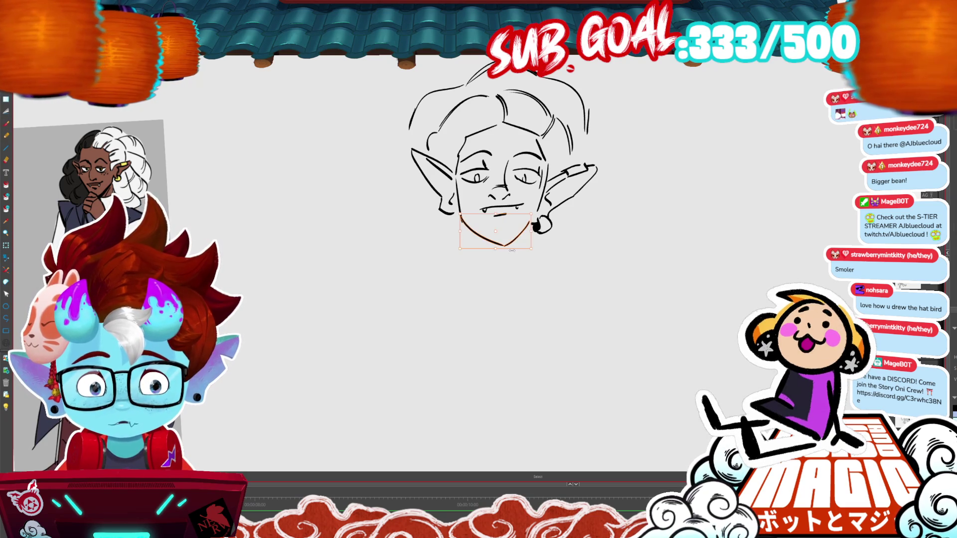
{"action": "left_click_drag", "start_coordinate": [496, 249], "coordinate": [499, 253]}
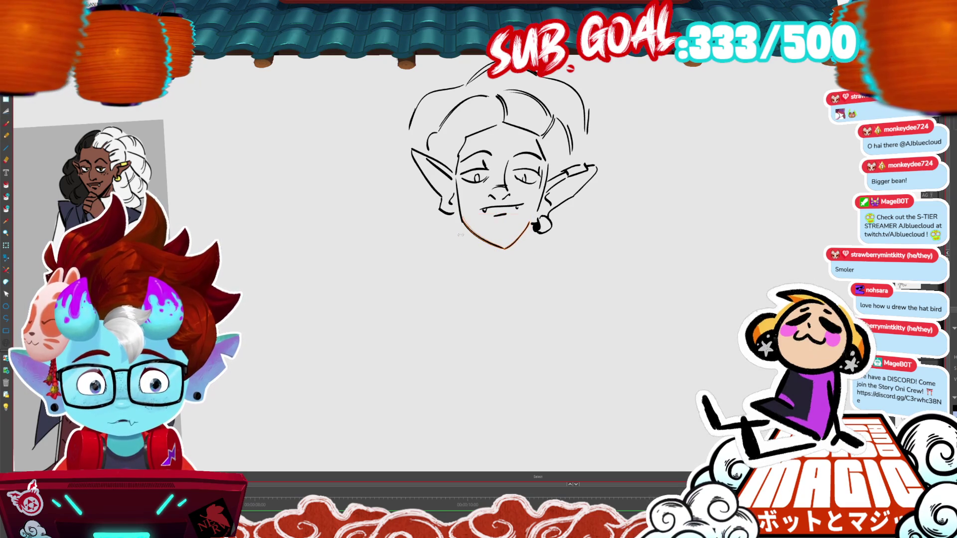
{"action": "key", "text": "Return"}
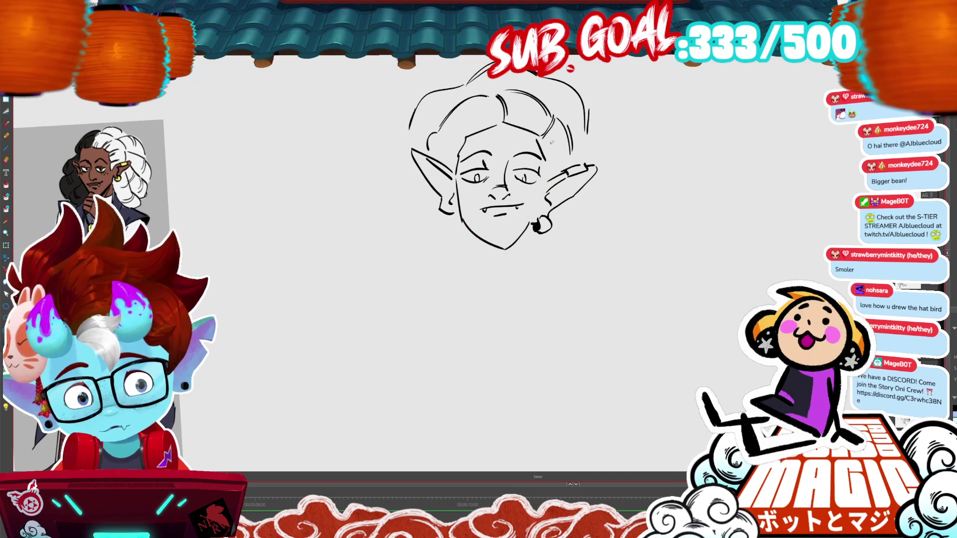
{"action": "key", "text": "b"}
{"action": "key", "text": "b"}
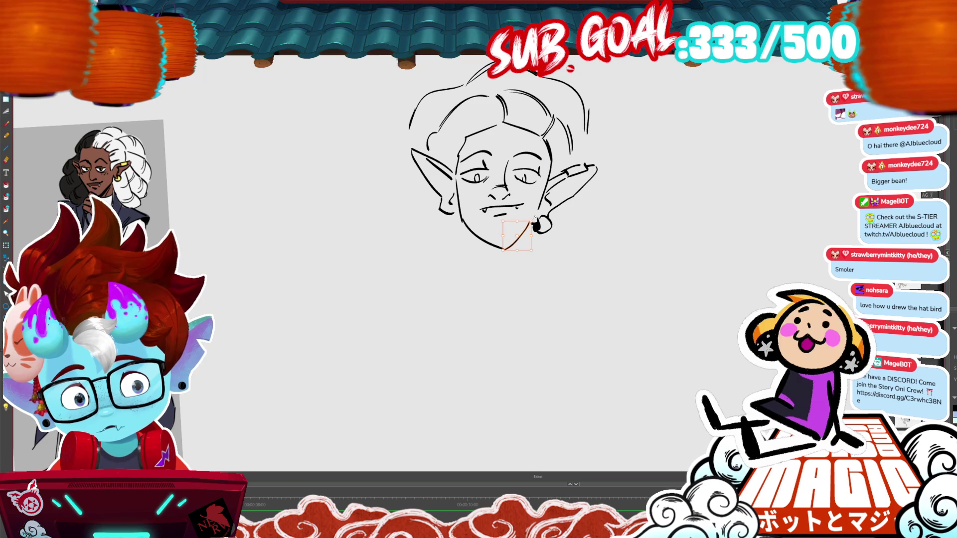
Step: Delete the chin and jaw stroke and nudge the mouth slightly lower
{"action": "left_click", "coordinate": [534, 219]}
{"action": "left_click", "coordinate": [511, 258]}
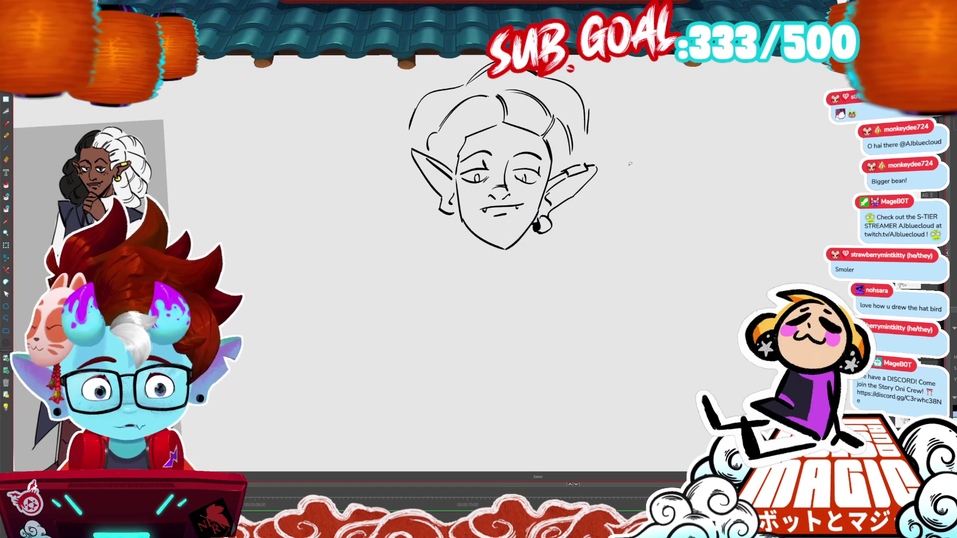
{"action": "key", "text": "Delete"}
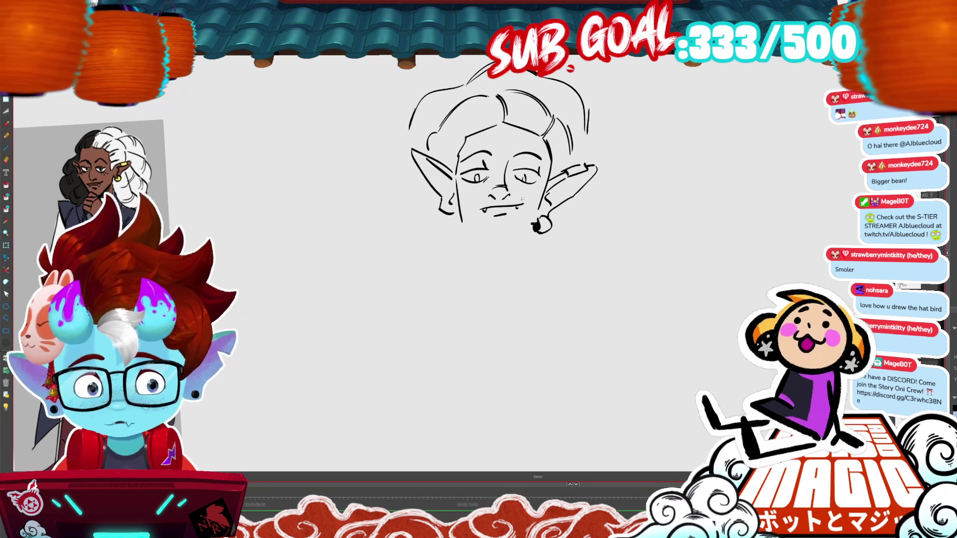
{"action": "left_click", "coordinate": [516, 208]}
{"action": "key", "text": "Down"}
{"action": "key", "text": "Down"}
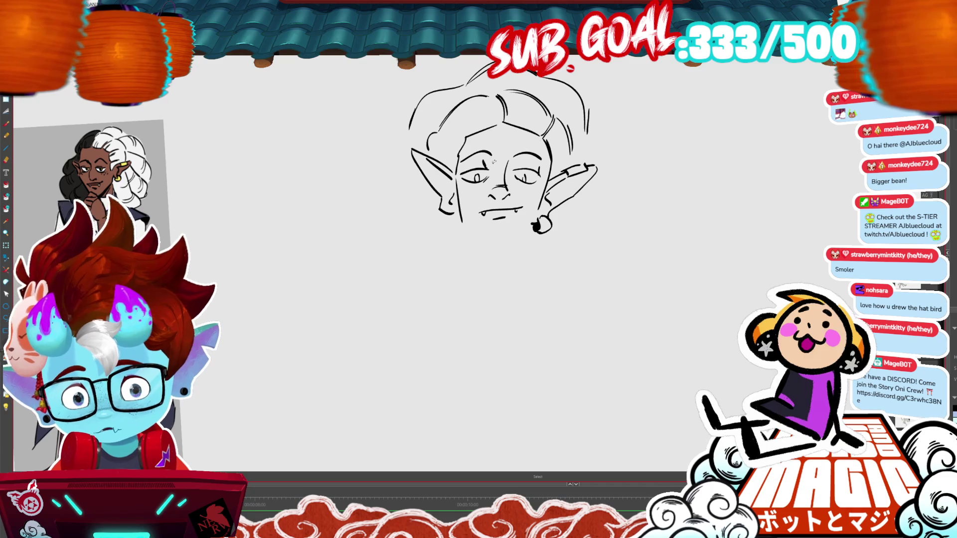
Step: Rotate the right eye strokes to a new angle
{"action": "left_click", "coordinate": [482, 166]}
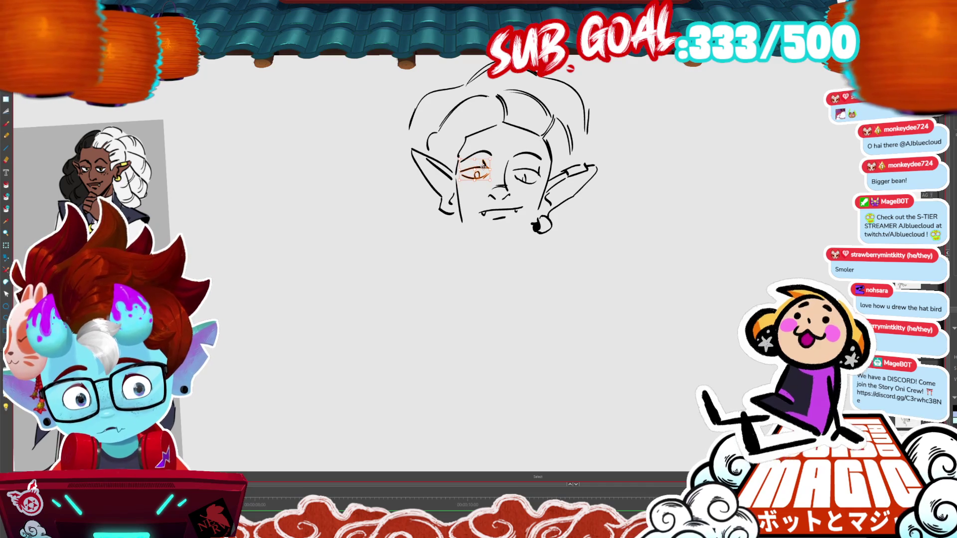
{"action": "left_click", "coordinate": [526, 173]}
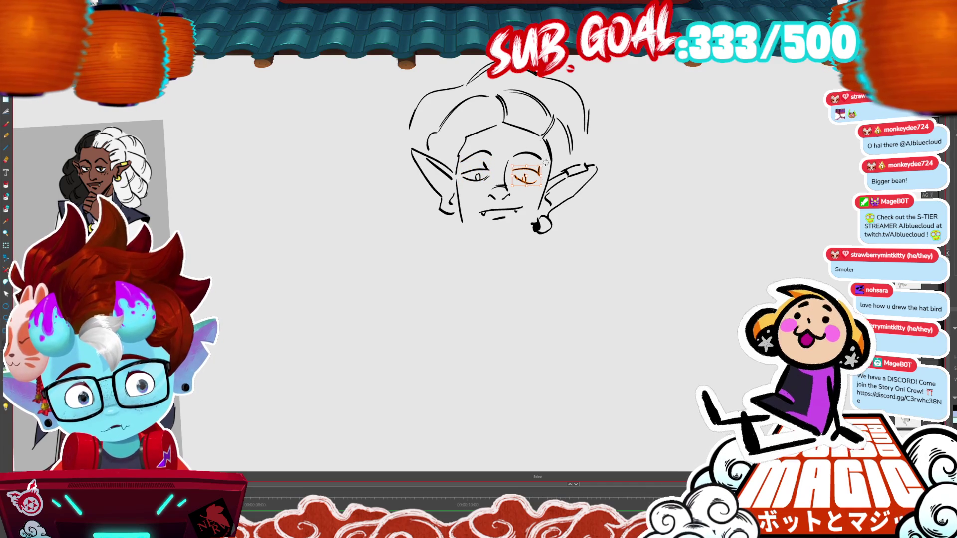
{"action": "left_click_drag", "start_coordinate": [545, 163], "coordinate": [548, 172]}
{"action": "left_click", "coordinate": [467, 193]}
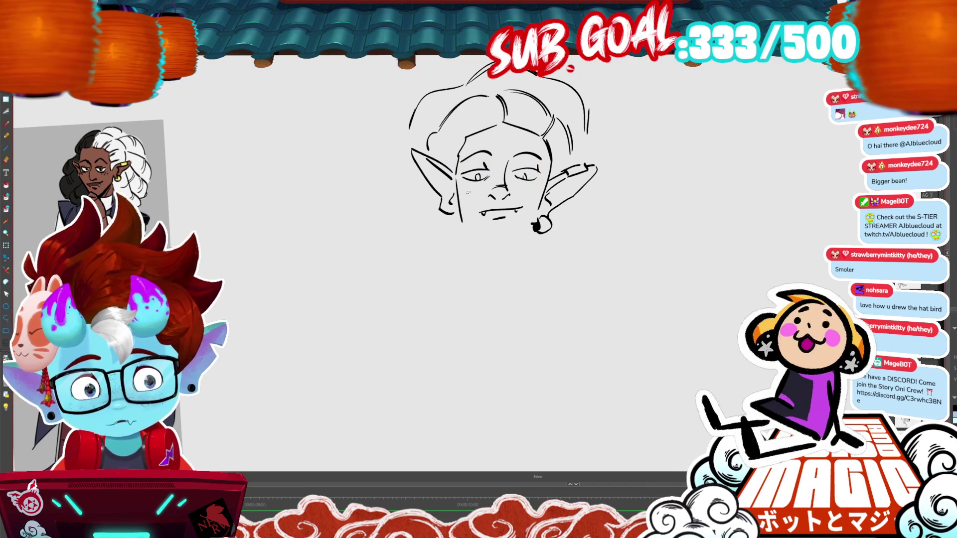
Step: Dot three freckles on the left cheek and two on the right cheek
{"action": "key", "text": "alt+b"}
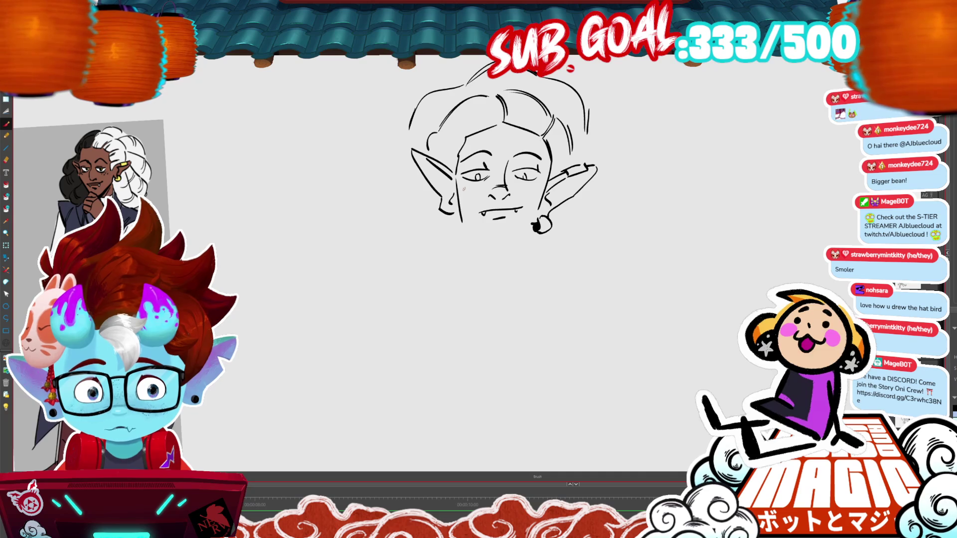
{"action": "left_click", "coordinate": [464, 189]}
{"action": "left_click", "coordinate": [472, 192]}
{"action": "left_click", "coordinate": [477, 190]}
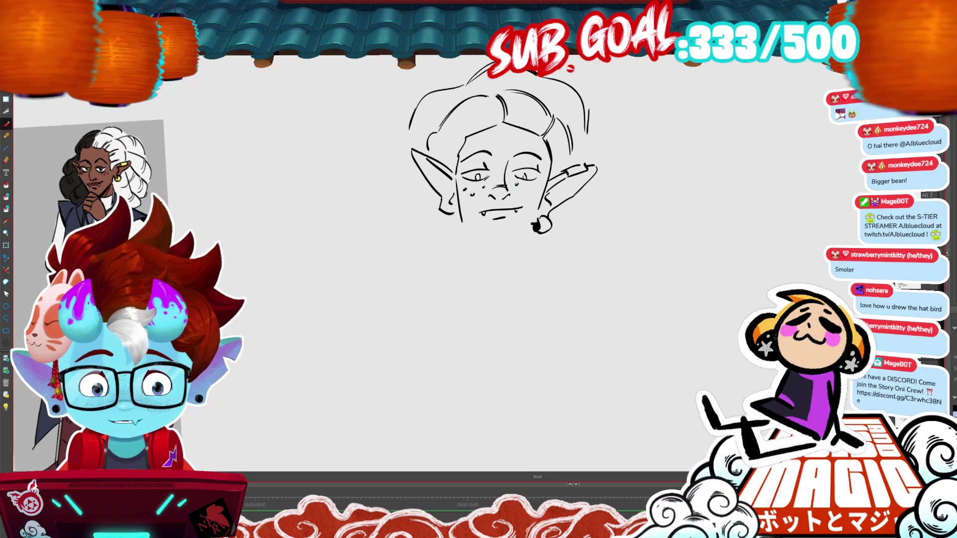
{"action": "left_click", "coordinate": [529, 188]}
{"action": "left_click", "coordinate": [535, 186]}
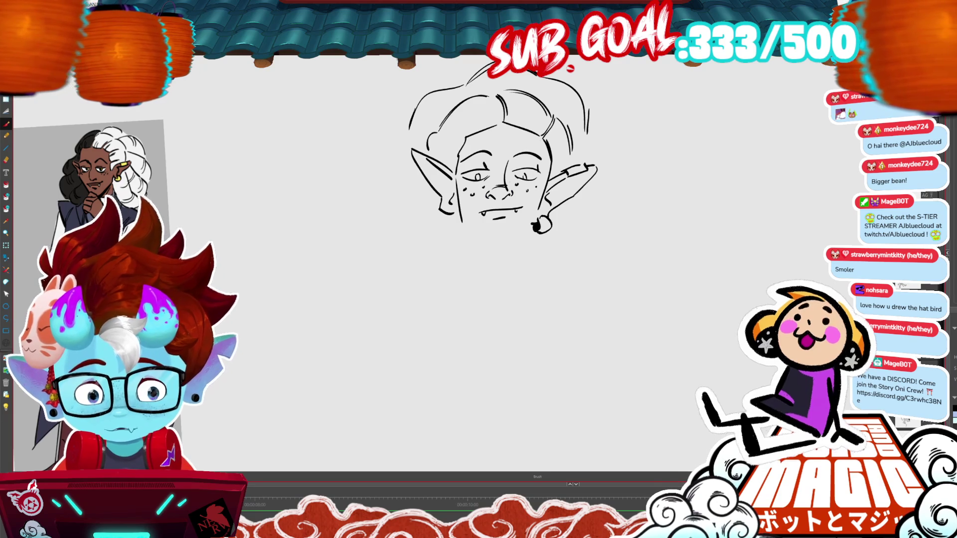
Step: Redraw the nose bridge between the eyes and select the left eyebrow stroke
{"action": "left_click_drag", "start_coordinate": [644, 229], "coordinate": [674, 259]}
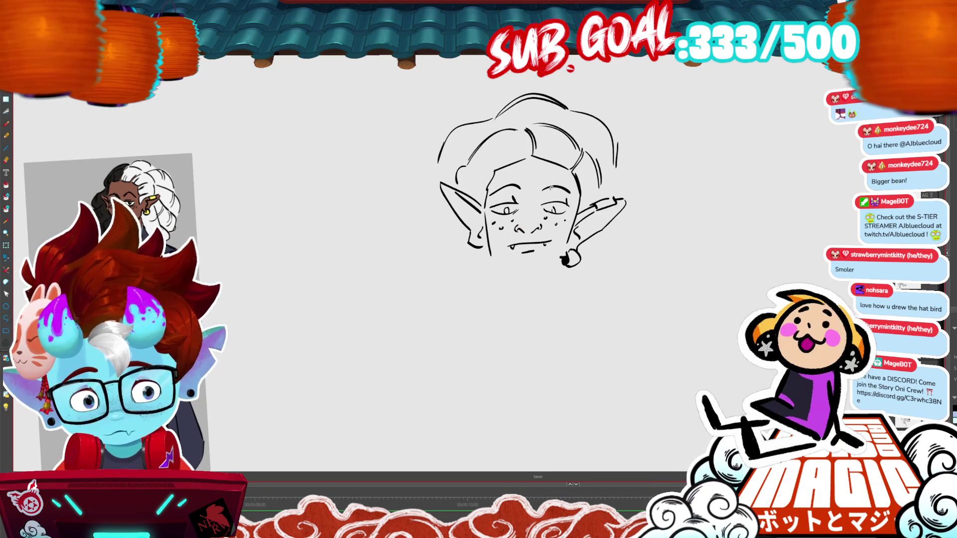
{"action": "key", "text": "ctrl+z"}
{"action": "left_click_drag", "start_coordinate": [539, 228], "coordinate": [532, 201]}
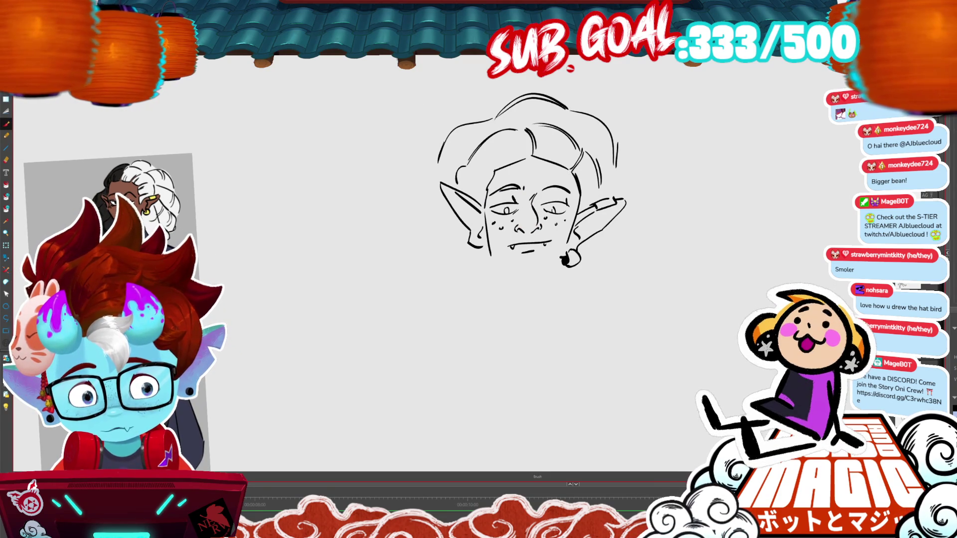
{"action": "key", "text": "alt+s"}
{"action": "left_click", "coordinate": [506, 182]}
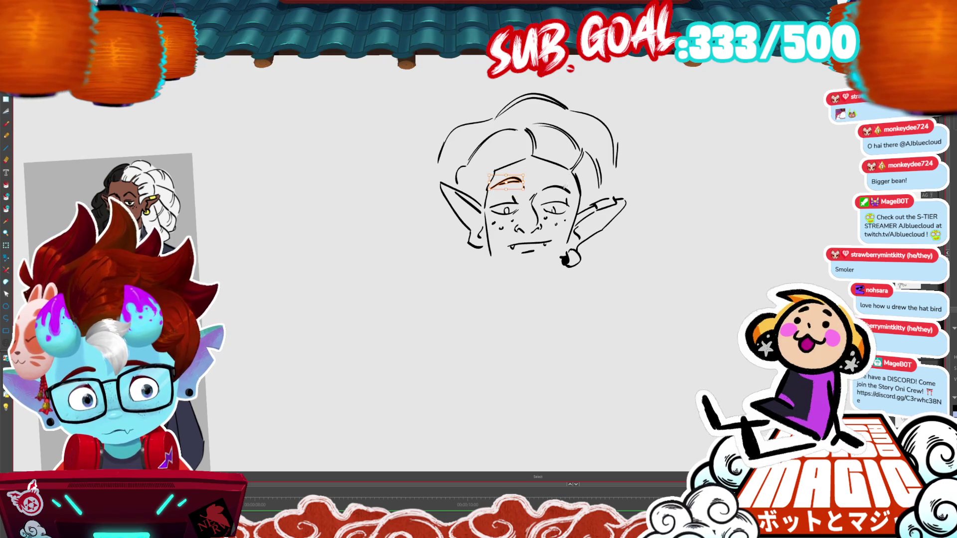
{"action": "key", "text": "ctrl+minus"}
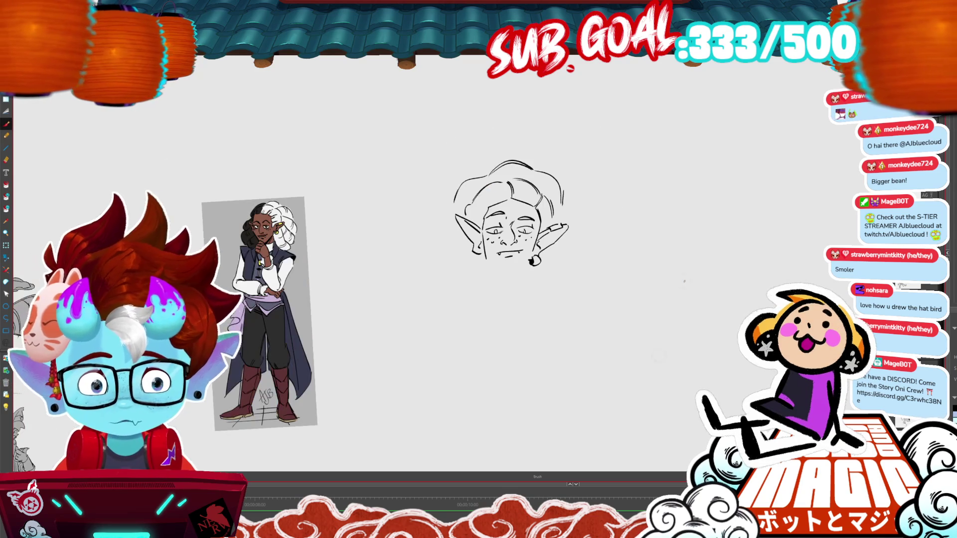
Step: Draw flowing hair down the left side of the head and out on the right
{"action": "key", "text": "alt+s"}
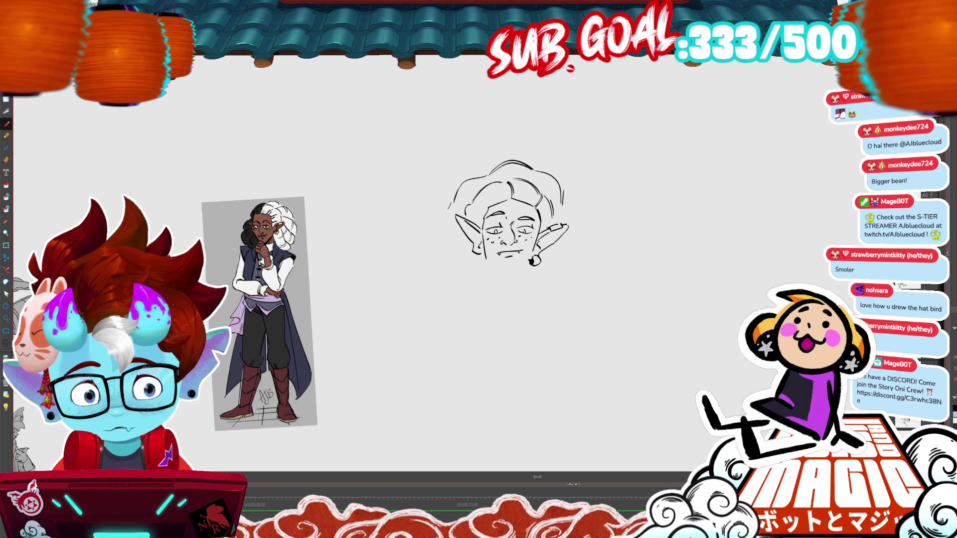
{"action": "key", "text": "m"}
{"action": "left_click", "coordinate": [433, 219]}
{"action": "left_click_drag", "start_coordinate": [424, 223], "coordinate": [418, 253]}
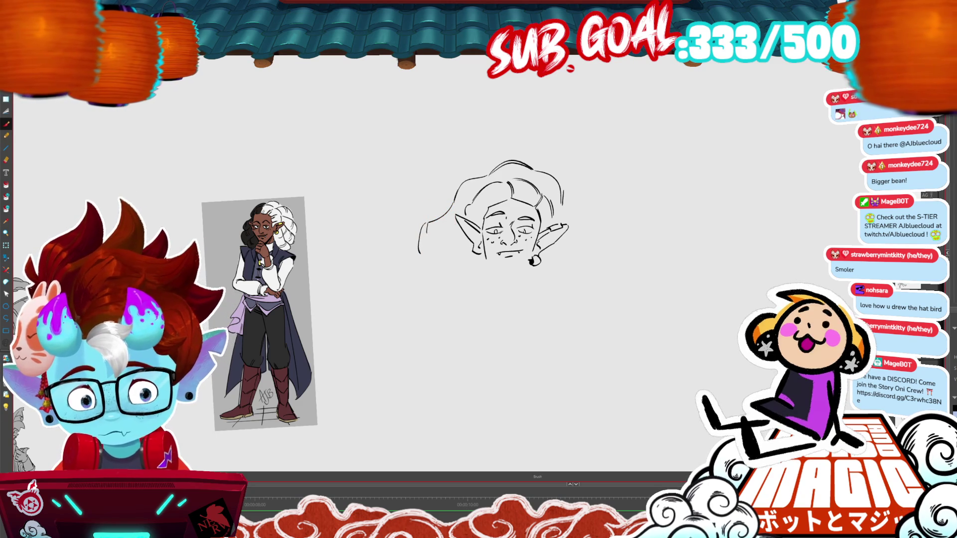
{"action": "left_click_drag", "start_coordinate": [421, 253], "coordinate": [457, 232]}
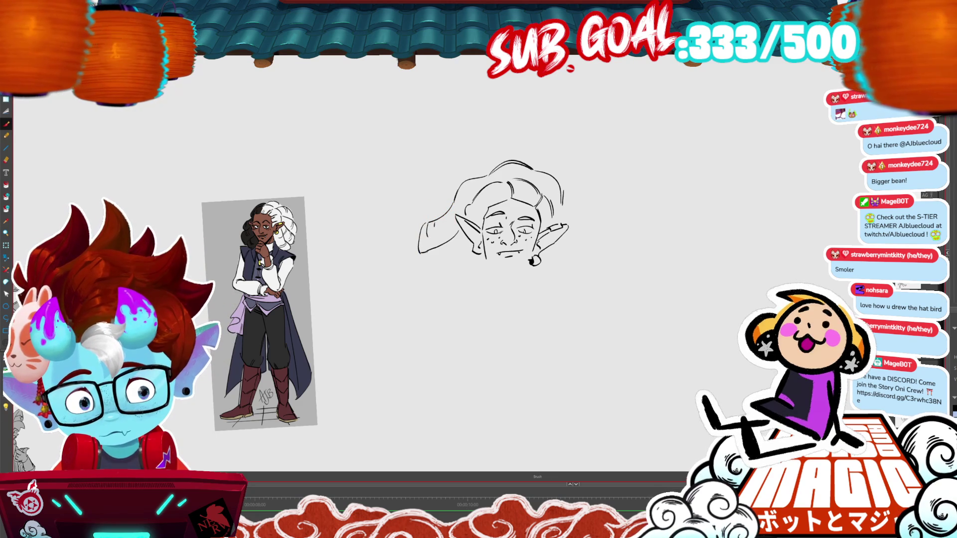
{"action": "left_click_drag", "start_coordinate": [428, 268], "coordinate": [446, 270]}
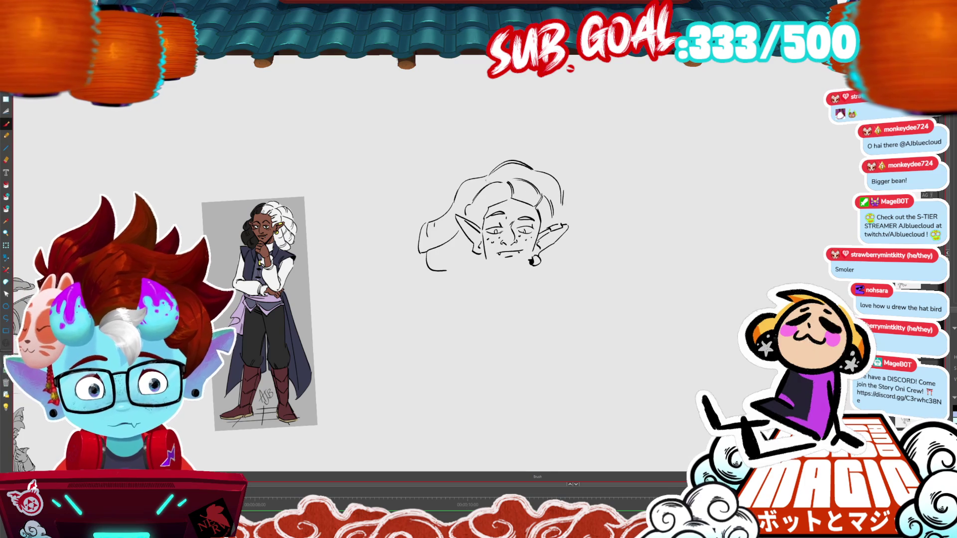
{"action": "left_click_drag", "start_coordinate": [454, 200], "coordinate": [458, 209]}
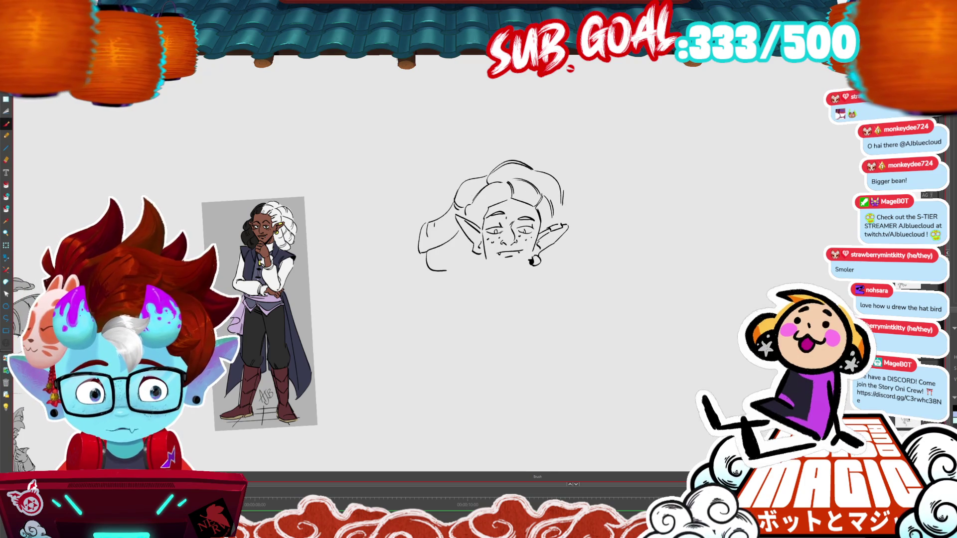
{"action": "left_click_drag", "start_coordinate": [563, 209], "coordinate": [593, 239]}
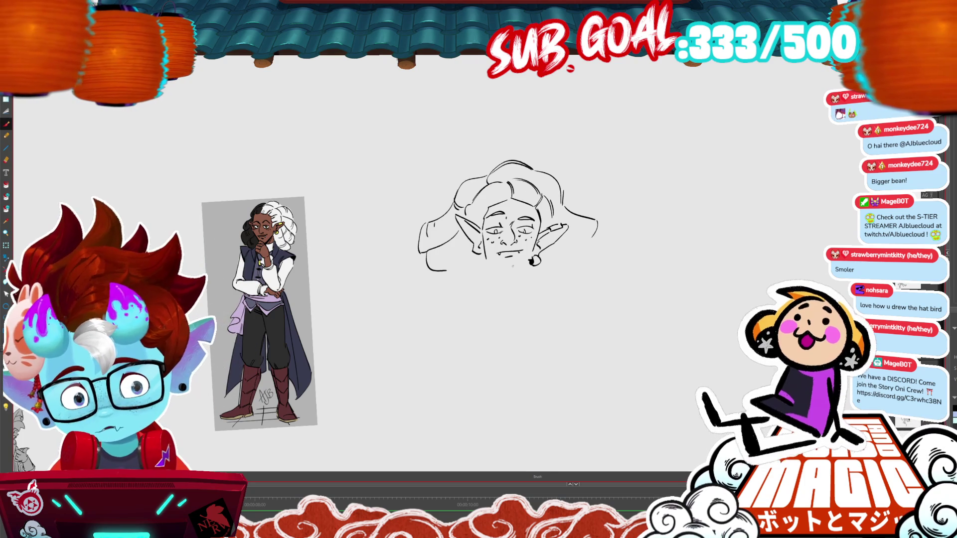
Step: Draw a new jaw and chin line plus two long strokes below the face
{"action": "left_click_drag", "start_coordinate": [482, 257], "coordinate": [508, 277]}
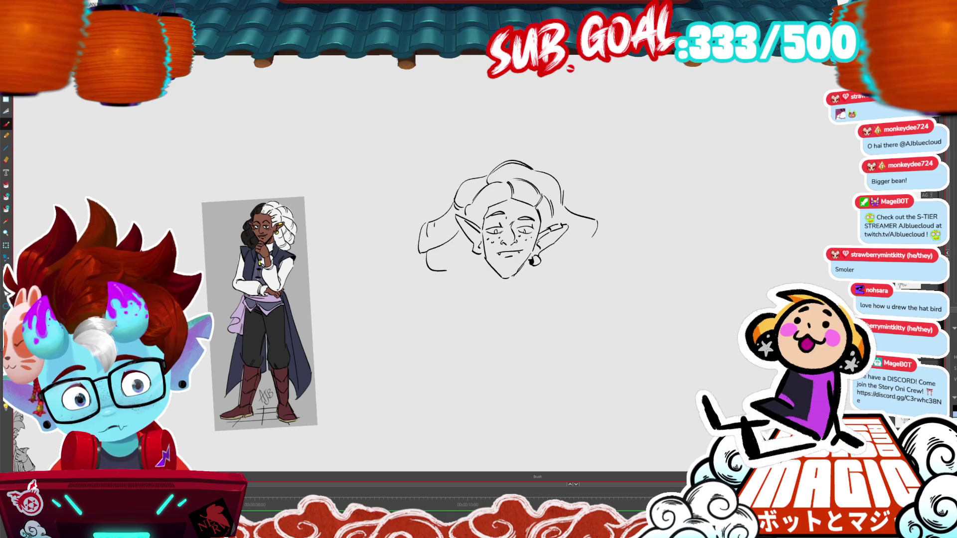
{"action": "left_click_drag", "start_coordinate": [500, 273], "coordinate": [512, 284]}
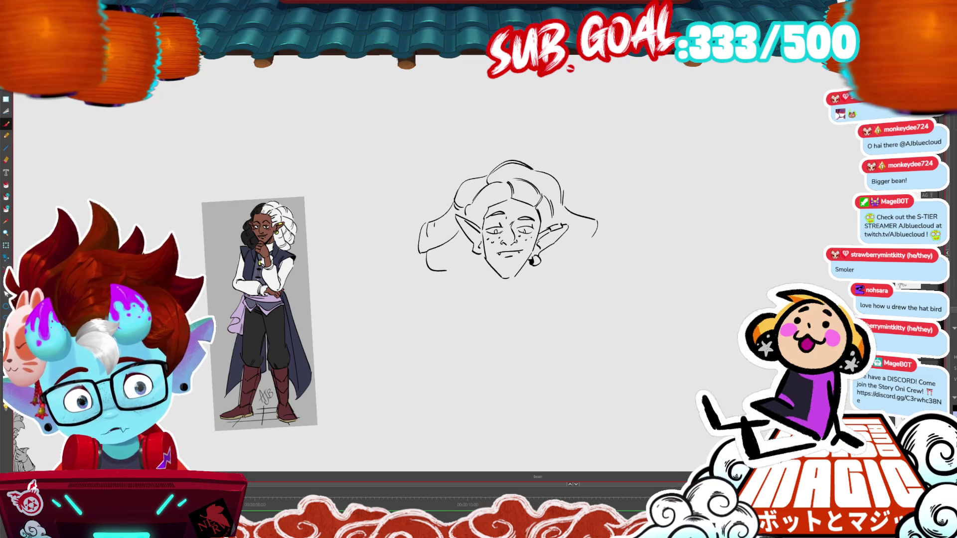
{"action": "key", "text": "ctrl+d"}
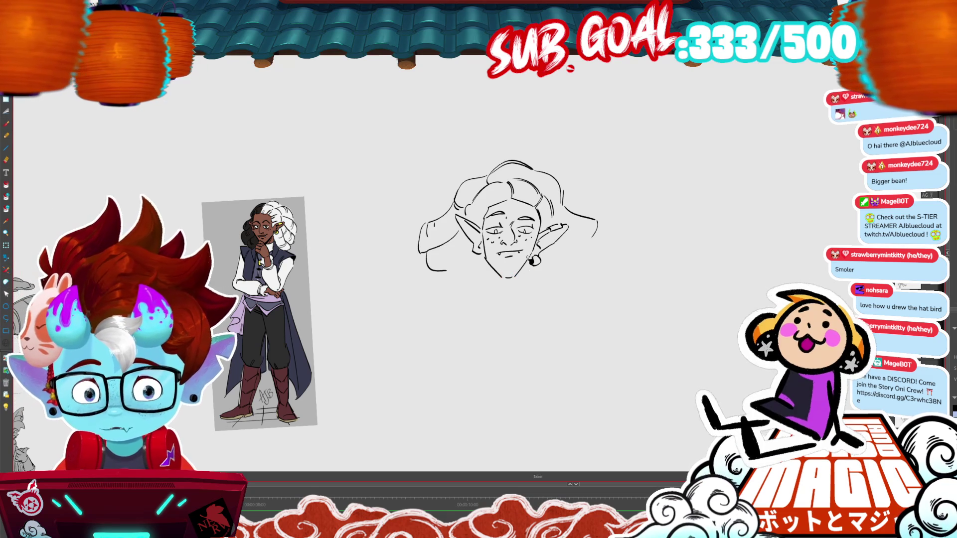
{"action": "key", "text": "b"}
{"action": "mouse_move", "coordinate": [455, 293]}
{"action": "left_mouse_down"}
{"action": "mouse_move", "coordinate": [562, 306]}
{"action": "mouse_move", "coordinate": [556, 315]}
{"action": "left_mouse_up"}
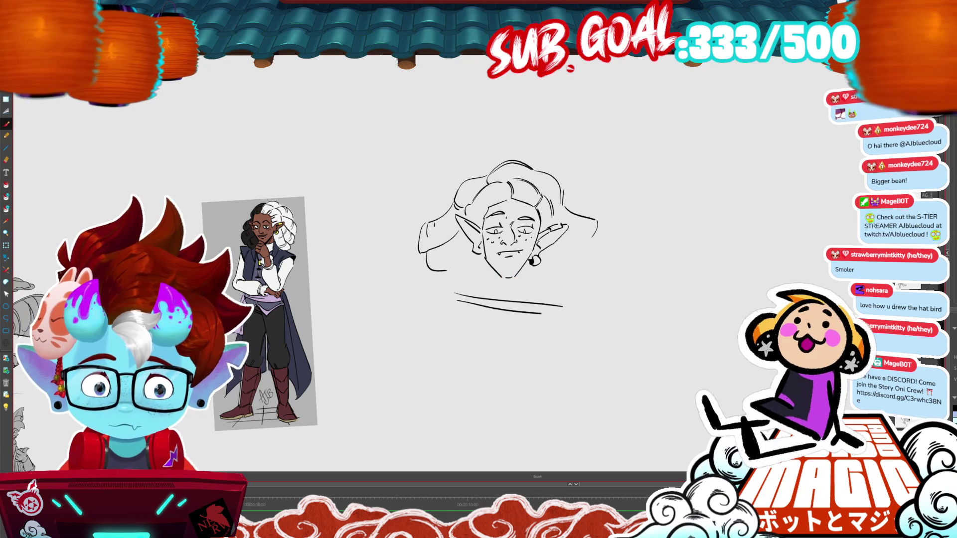
Step: Draw a curved neck line below the hair on the right
{"action": "key", "text": "ctrl+minus"}
{"action": "key", "text": "m"}
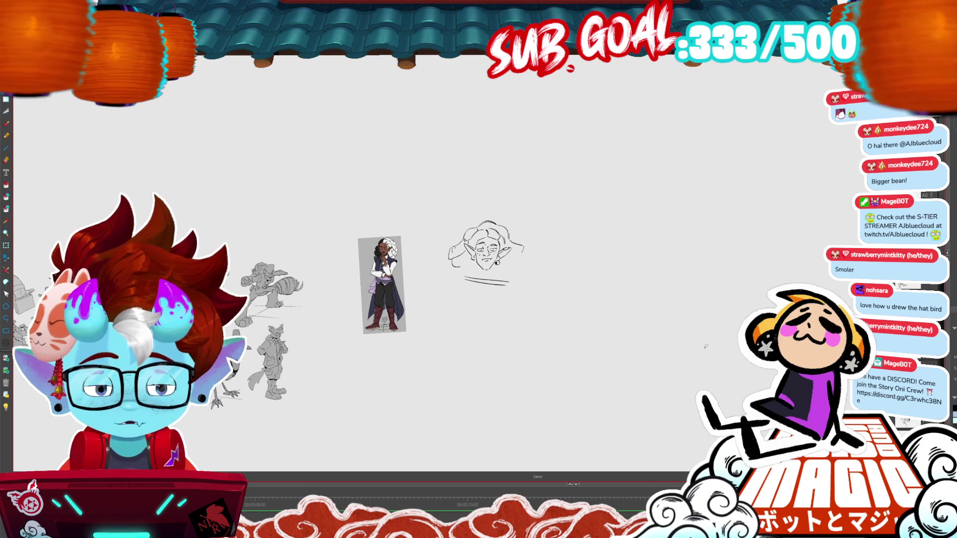
{"action": "key", "text": "ctrl+plus"}
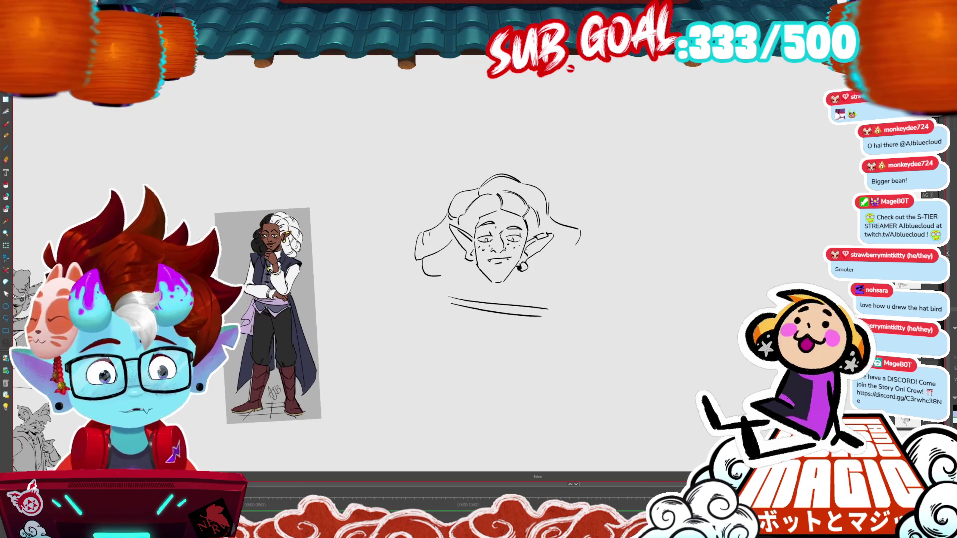
{"action": "key", "text": "b"}
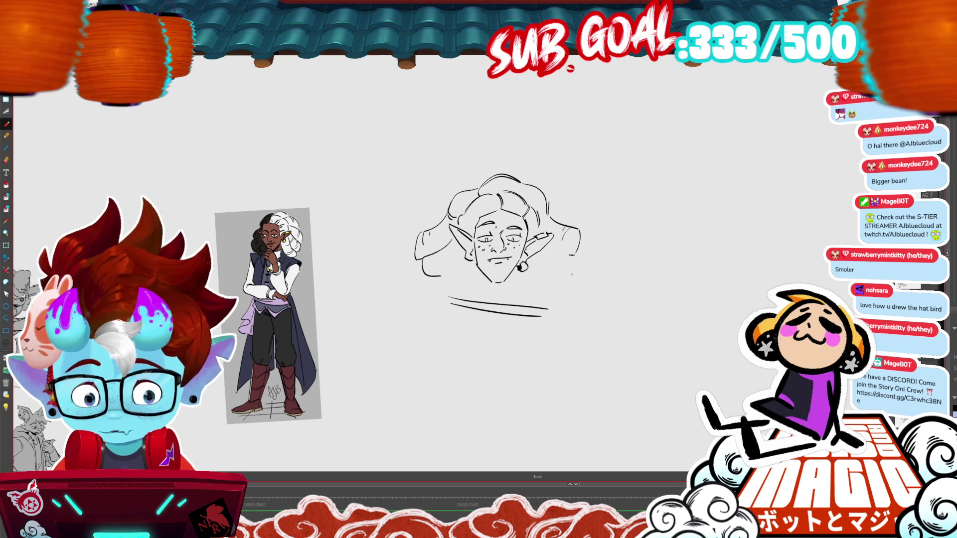
{"action": "left_click_drag", "start_coordinate": [554, 259], "coordinate": [564, 284]}
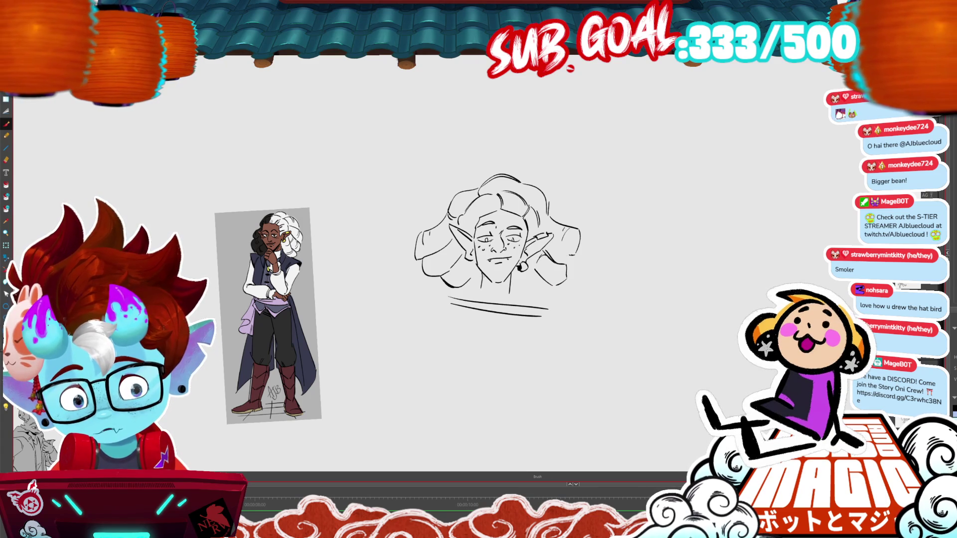
Step: Fill the area under the chin with black
{"action": "key", "text": "g"}
{"action": "left_click", "coordinate": [490, 283]}
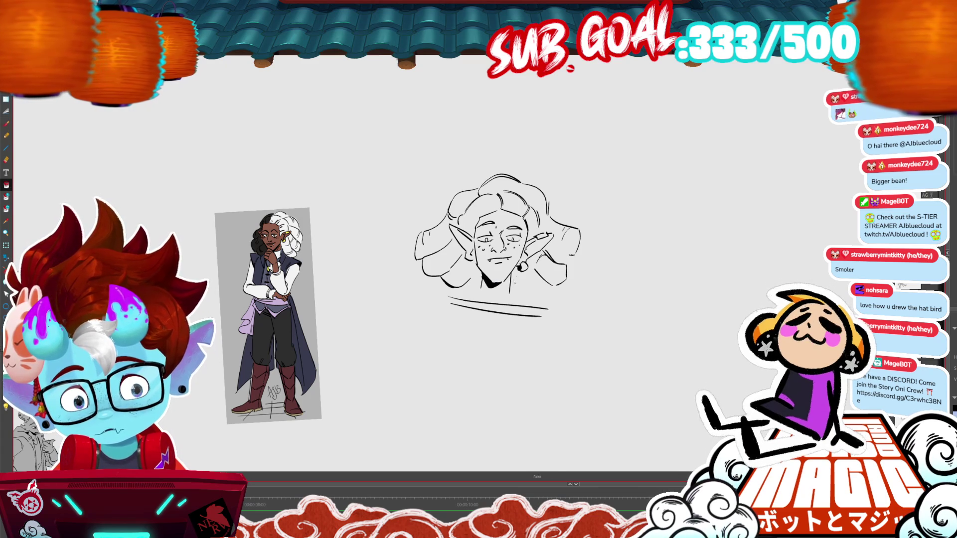
{"action": "scroll", "coordinate": [339, 287], "scroll_direction": "up", "scroll_amount": 3}
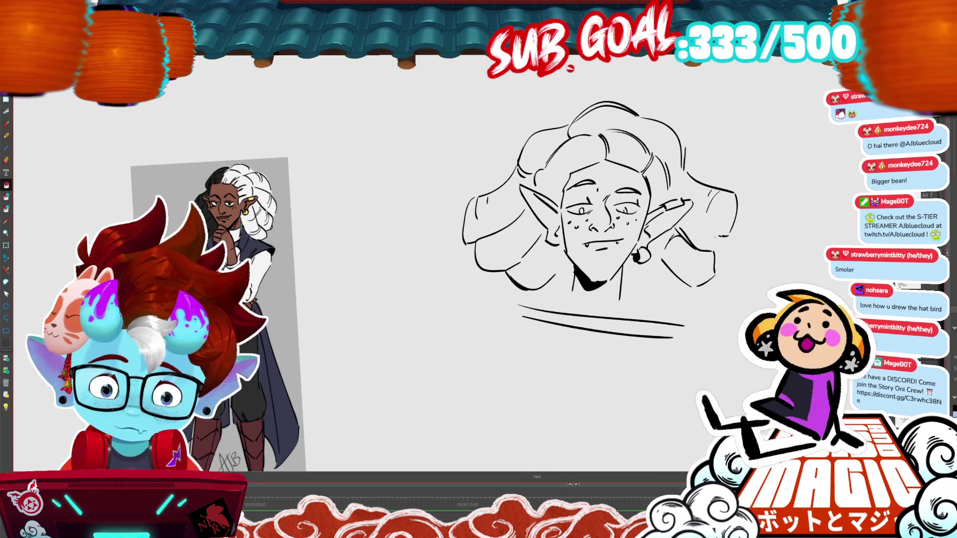
Step: Sketch collar lines on both sides and a shoulder line extending right from the collar
{"action": "key", "text": "b"}
{"action": "left_click_drag", "start_coordinate": [611, 278], "coordinate": [612, 275]}
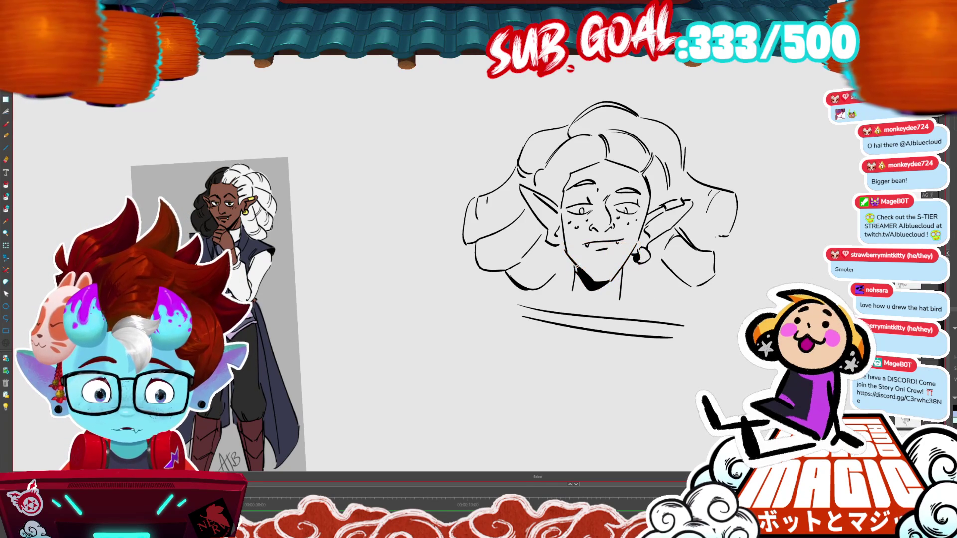
{"action": "key", "text": "b"}
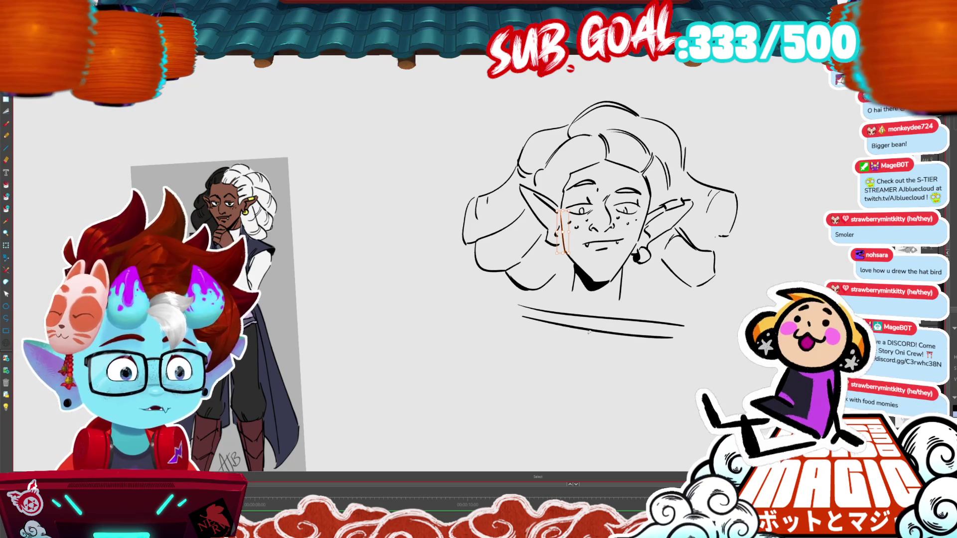
{"action": "left_click_drag", "start_coordinate": [589, 331], "coordinate": [571, 284]}
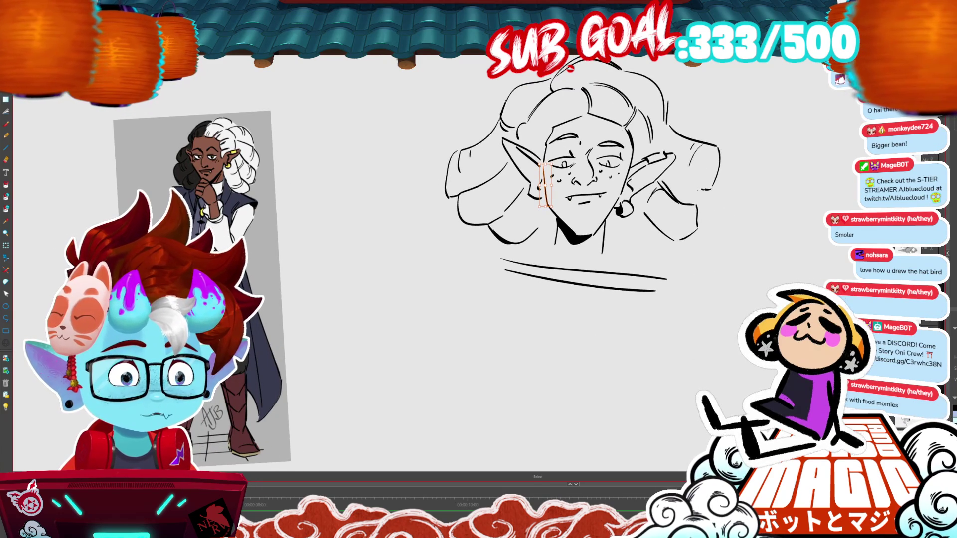
{"action": "scroll", "coordinate": [452, 300], "scroll_direction": "down", "scroll_amount": 1}
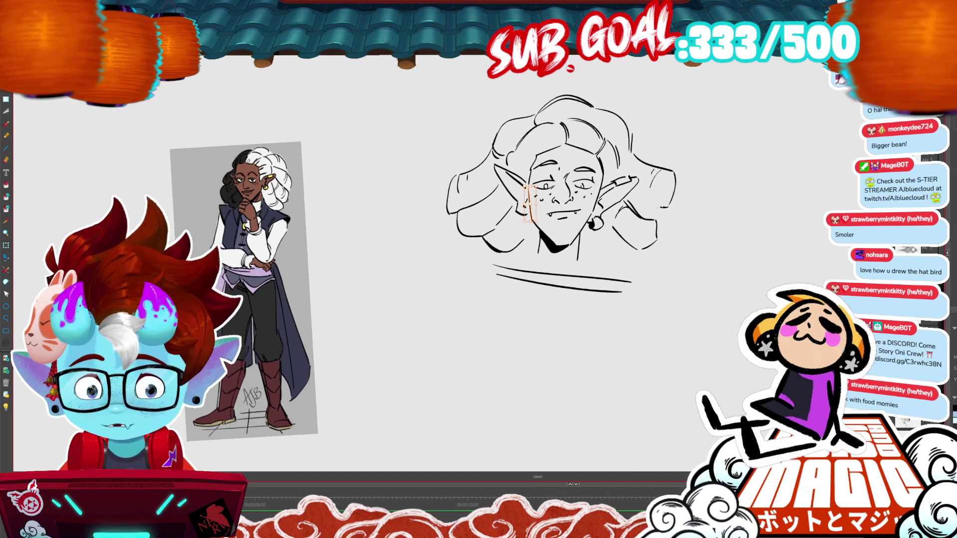
{"action": "key", "text": "p"}
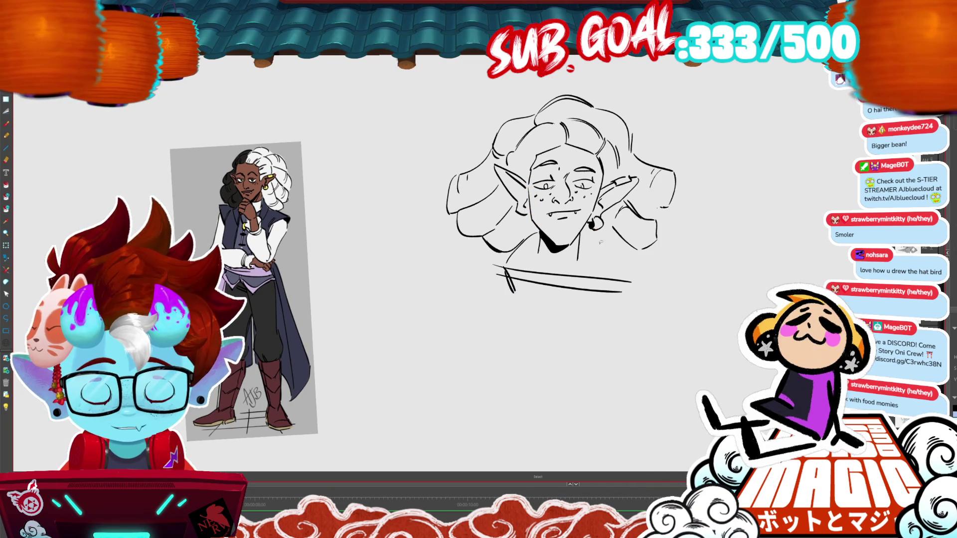
{"action": "mouse_move", "coordinate": [594, 238]}
{"action": "left_mouse_down"}
{"action": "mouse_move", "coordinate": [609, 264]}
{"action": "mouse_move", "coordinate": [586, 303]}
{"action": "left_mouse_up"}
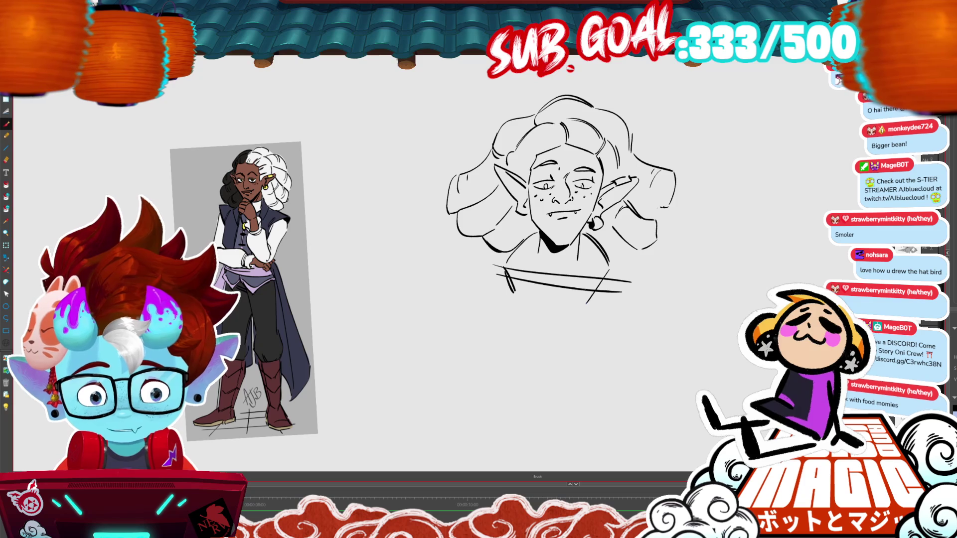
{"action": "mouse_move", "coordinate": [444, 254]}
{"action": "left_mouse_down"}
{"action": "mouse_move", "coordinate": [505, 257]}
{"action": "mouse_move", "coordinate": [446, 276]}
{"action": "left_mouse_up"}
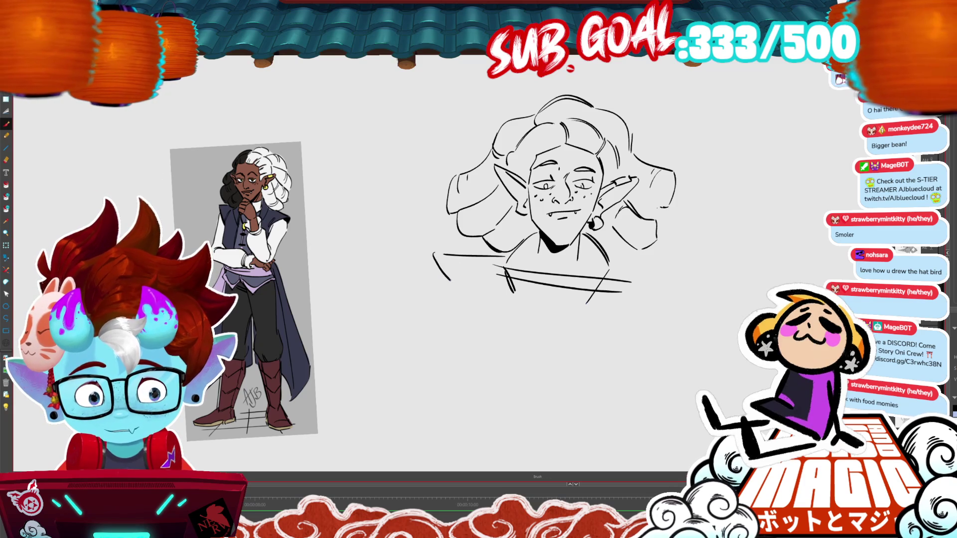
{"action": "left_click_drag", "start_coordinate": [608, 268], "coordinate": [662, 276]}
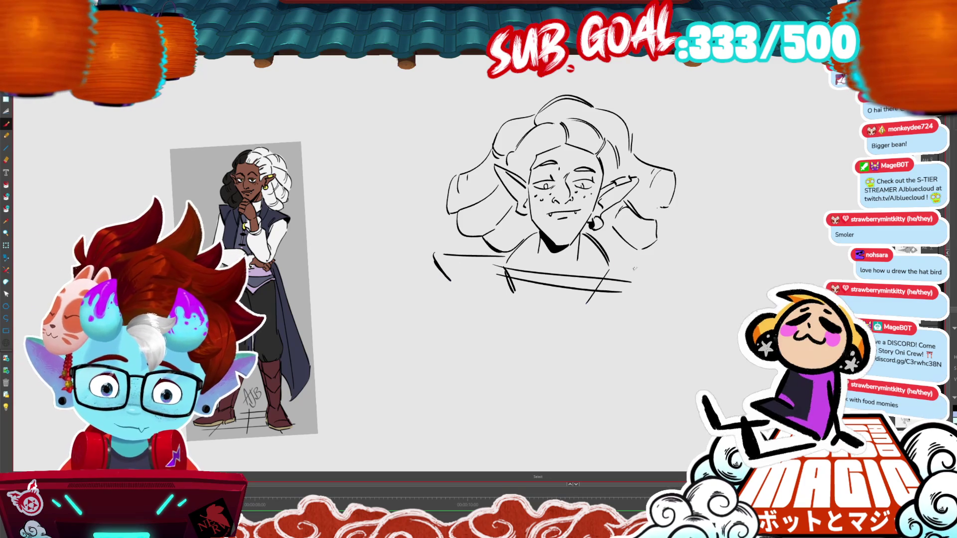
Step: Remove stray strokes, draw a curved left shoulder line and select the right shoulder line
{"action": "left_click_drag", "start_coordinate": [548, 299], "coordinate": [593, 214]}
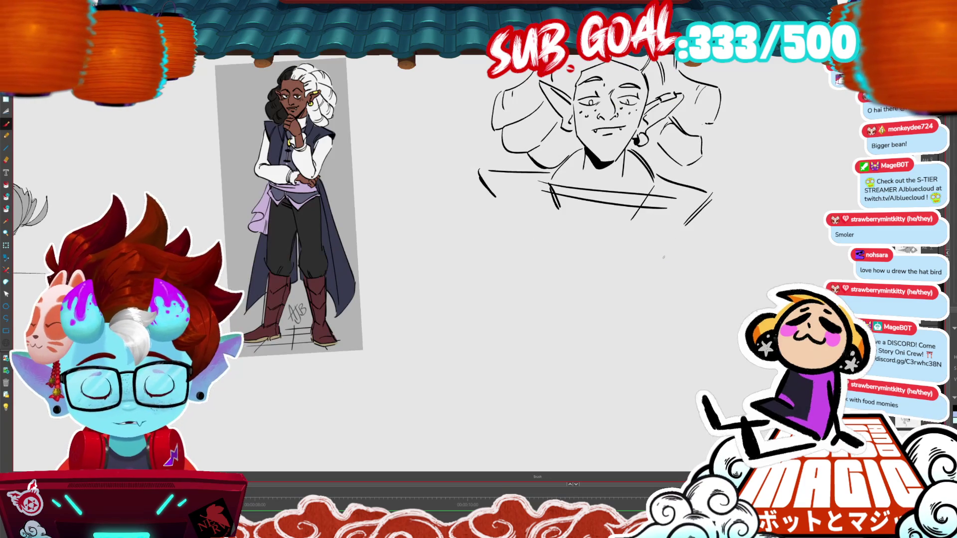
{"action": "key", "text": "ctrl+z"}
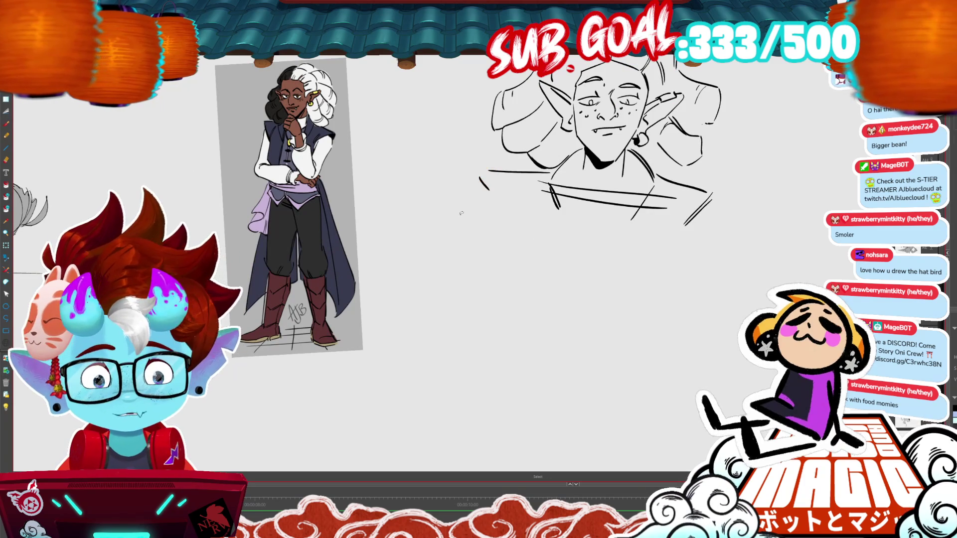
{"action": "key", "text": "ctrl+y"}
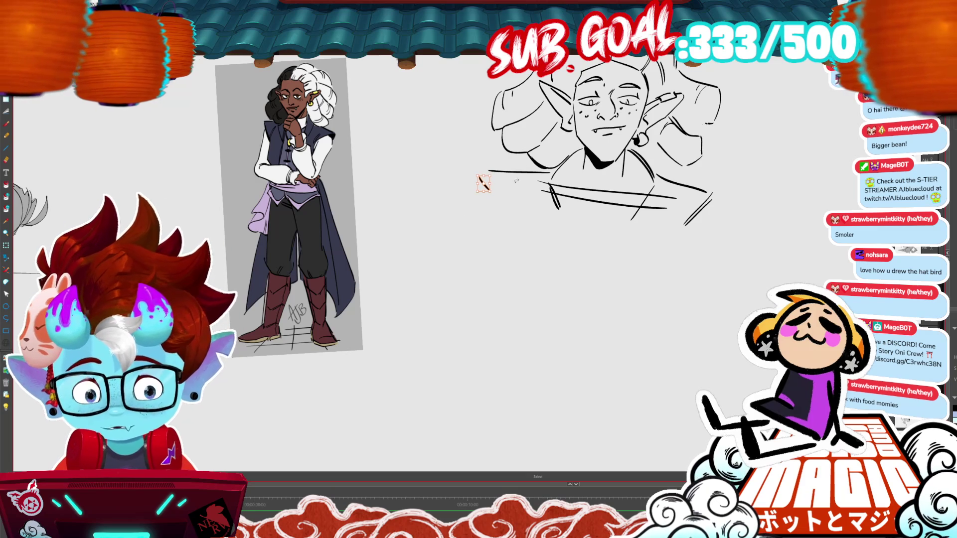
{"action": "key", "text": "ctrl+z"}
{"action": "left_click_drag", "start_coordinate": [484, 174], "coordinate": [500, 214]}
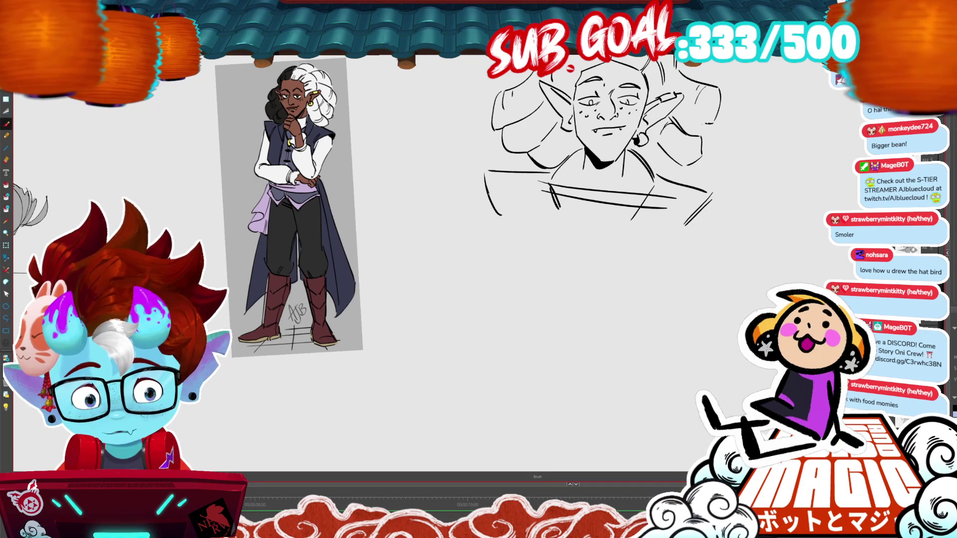
{"action": "key", "text": "ctrl+z"}
{"action": "left_click_drag", "start_coordinate": [656, 173], "coordinate": [723, 192]}
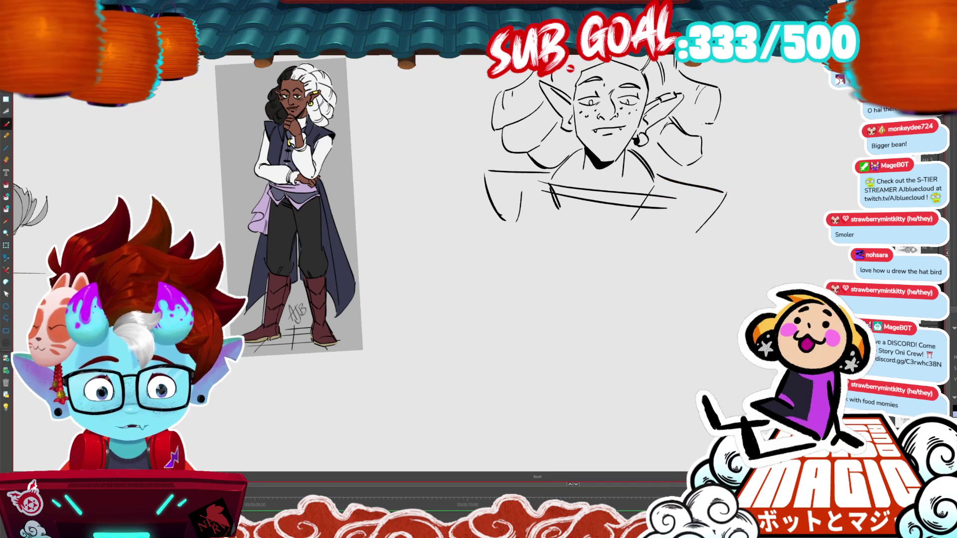
{"action": "key", "text": "b"}
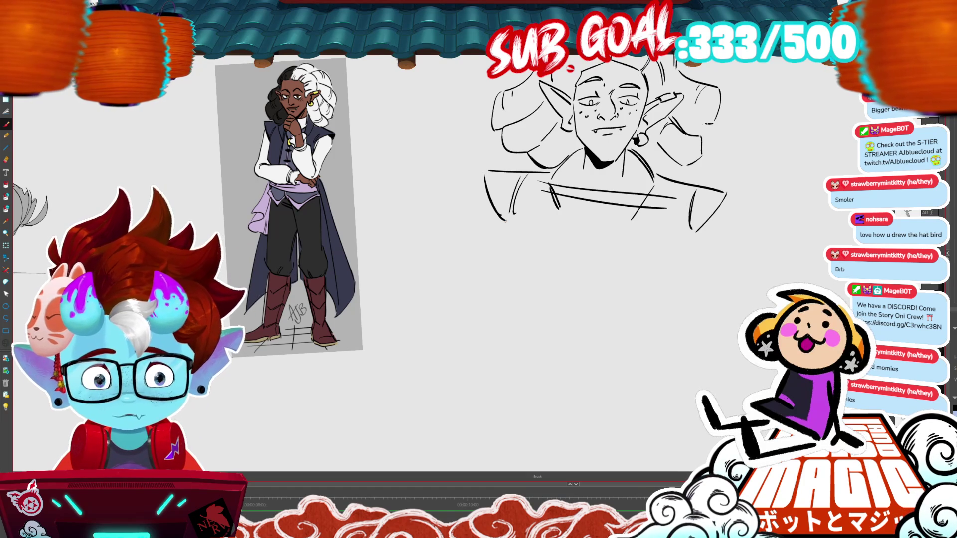
{"action": "key", "text": "minus"}
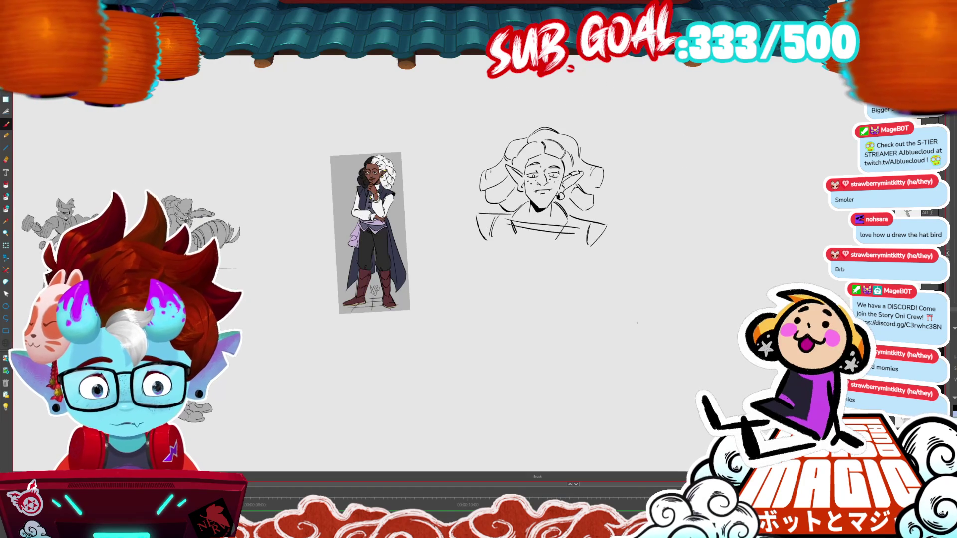
Step: Lasso the whole elf sketch and scale it down
{"action": "mouse_move", "coordinate": [648, 215]}
{"action": "left_mouse_down"}
{"action": "mouse_move", "coordinate": [454, 223]}
{"action": "mouse_move", "coordinate": [474, 247]}
{"action": "mouse_move", "coordinate": [501, 222]}
{"action": "left_mouse_up"}
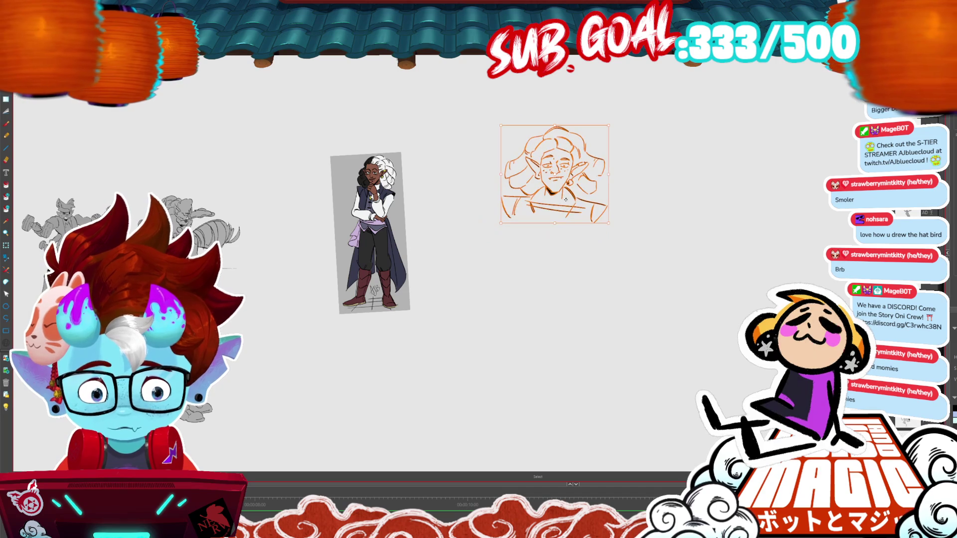
{"action": "key", "text": "Return"}
{"action": "key", "text": "b"}
{"action": "key", "text": "plus"}
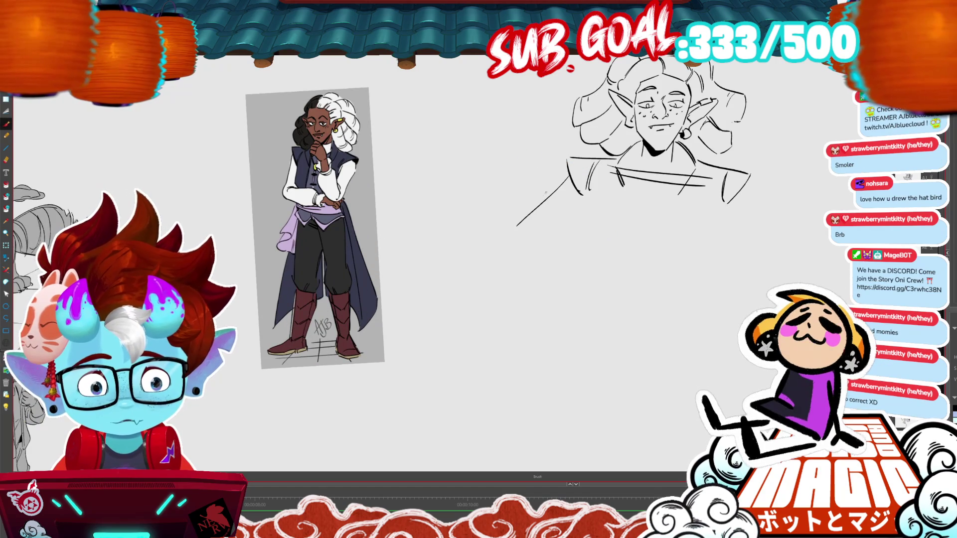
Step: Draw the upper and lower lines of the left arm, extending the upper line far left
{"action": "left_click_drag", "start_coordinate": [570, 177], "coordinate": [516, 226]}
{"action": "left_click_drag", "start_coordinate": [579, 203], "coordinate": [517, 257]}
{"action": "mouse_move", "coordinate": [515, 225]}
{"action": "left_mouse_down"}
{"action": "mouse_move", "coordinate": [413, 231]}
{"action": "mouse_move", "coordinate": [334, 220]}
{"action": "left_mouse_up"}
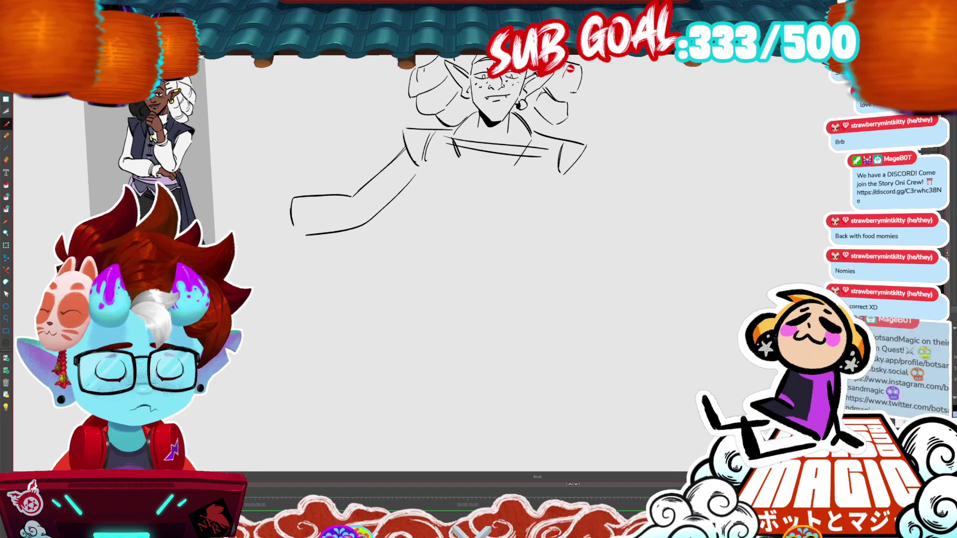
Step: Delete the stray diagonal strokes on the right shoulder, including a first arm line attempt
{"action": "left_click", "coordinate": [573, 159]}
{"action": "key", "text": "Delete"}
{"action": "key", "text": "alt+b"}
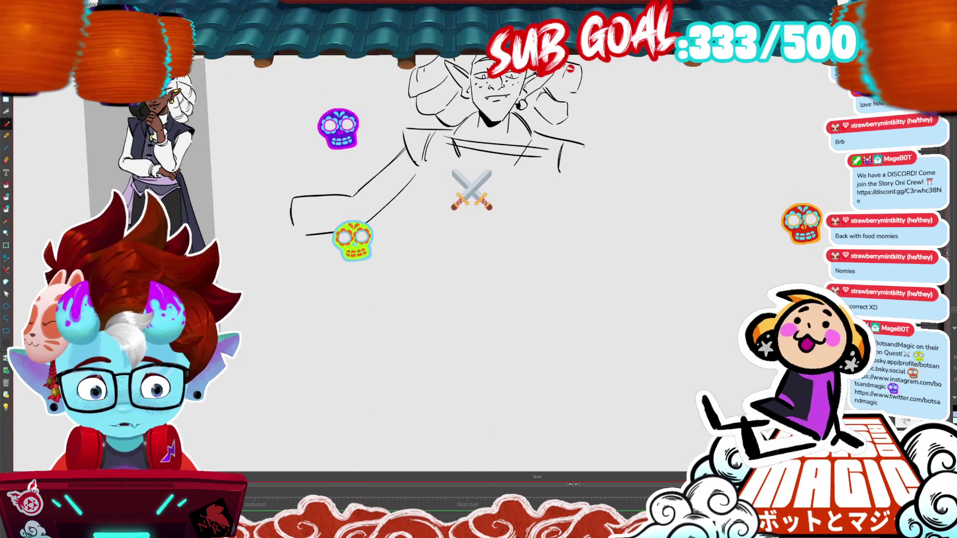
{"action": "left_click_drag", "start_coordinate": [580, 150], "coordinate": [617, 209]}
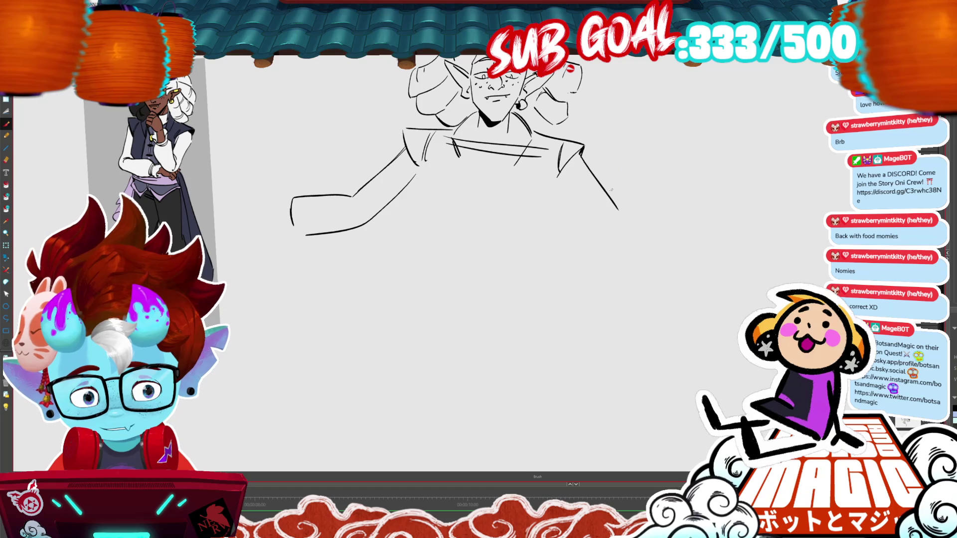
{"action": "key", "text": "alt+s"}
{"action": "left_click", "coordinate": [615, 204]}
{"action": "key", "text": "Delete"}
{"action": "key", "text": "Delete"}
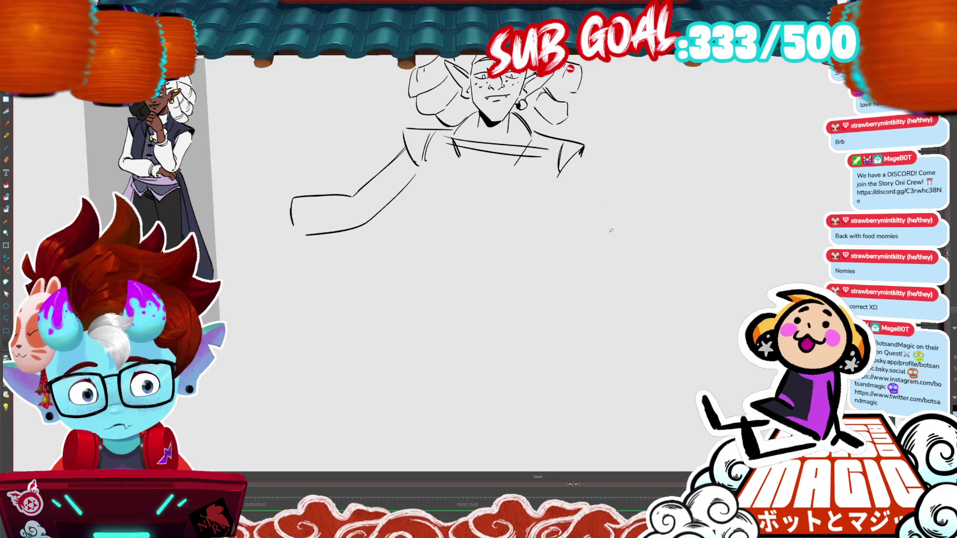
Step: Redraw the outstretched right arm's upper and lower lines with a rough hand at its end
{"action": "key", "text": "b"}
{"action": "left_click_drag", "start_coordinate": [580, 148], "coordinate": [622, 195]}
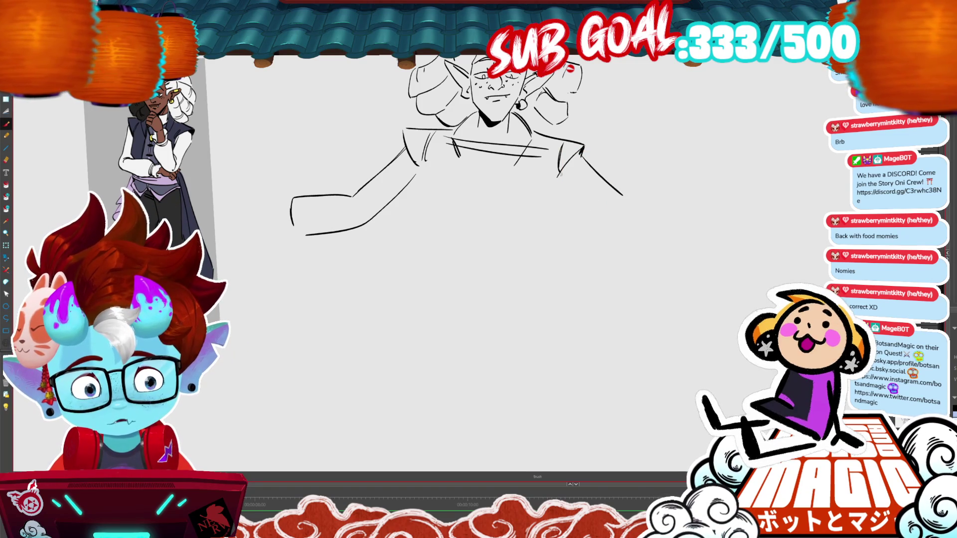
{"action": "left_click_drag", "start_coordinate": [561, 173], "coordinate": [601, 230]}
{"action": "left_click_drag", "start_coordinate": [624, 197], "coordinate": [651, 199]}
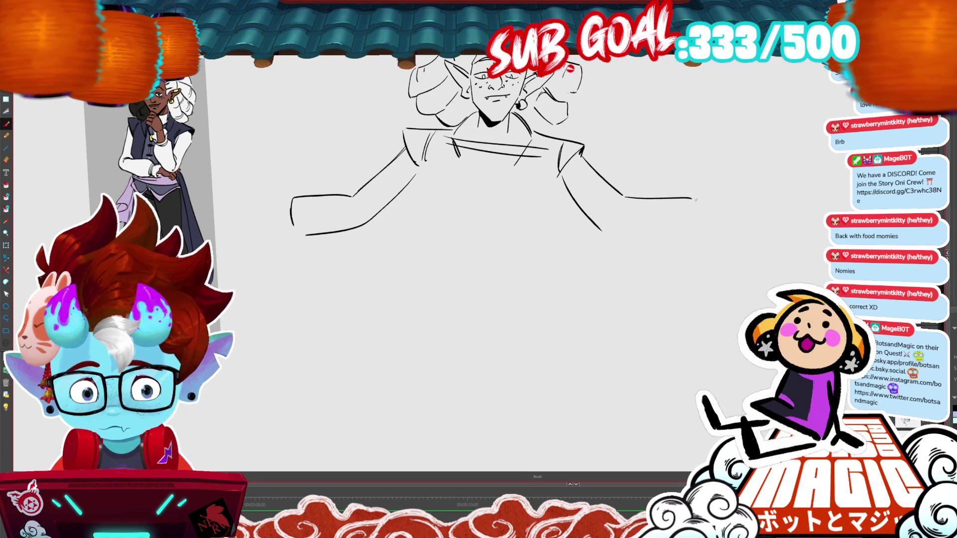
{"action": "mouse_move", "coordinate": [696, 200]}
{"action": "left_mouse_down"}
{"action": "mouse_move", "coordinate": [713, 212]}
{"action": "mouse_move", "coordinate": [703, 238]}
{"action": "left_mouse_up"}
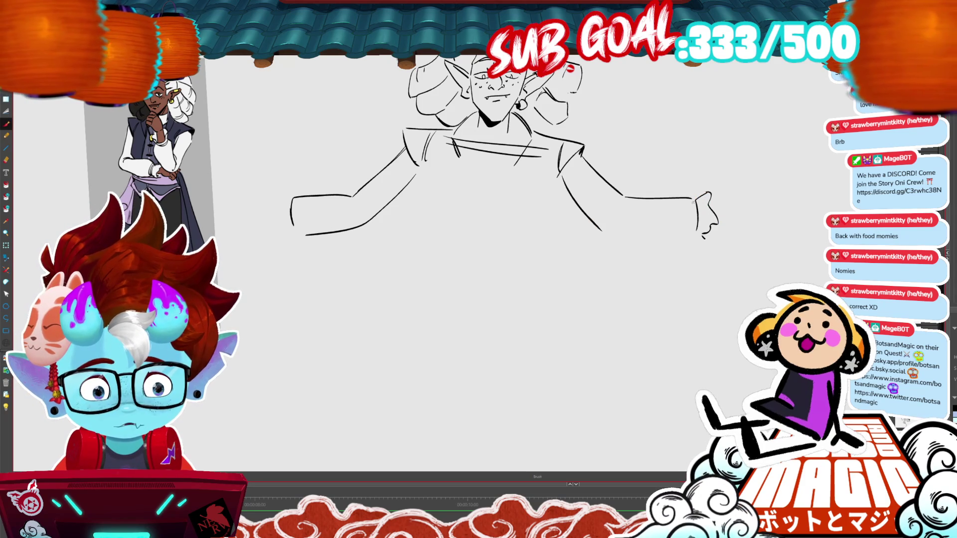
{"action": "left_click_drag", "start_coordinate": [695, 200], "coordinate": [602, 238]}
Step: Delete the right-arm strokes and select the stray scribble beside the head sketch
{"action": "left_click", "coordinate": [601, 237]}
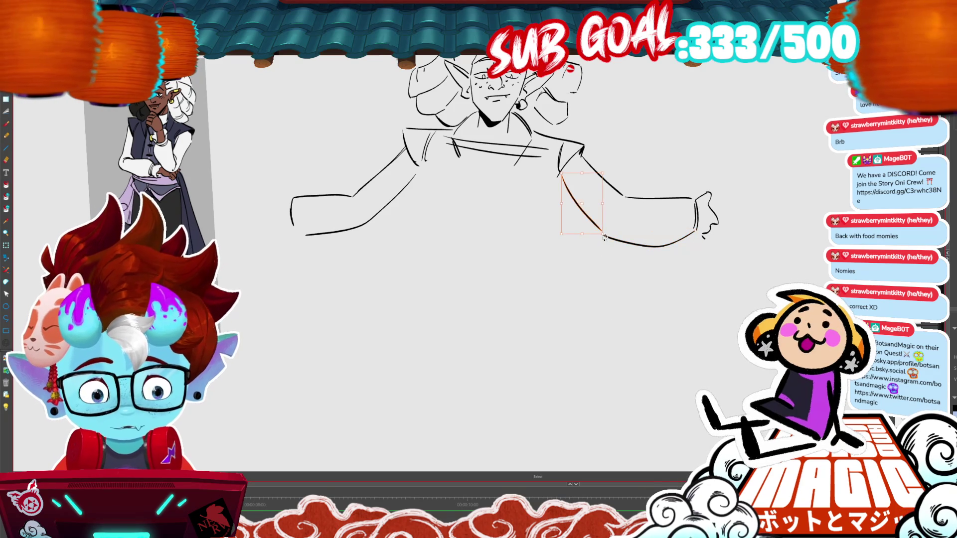
{"action": "scroll", "coordinate": [600, 237], "scroll_direction": "down", "scroll_amount": 5}
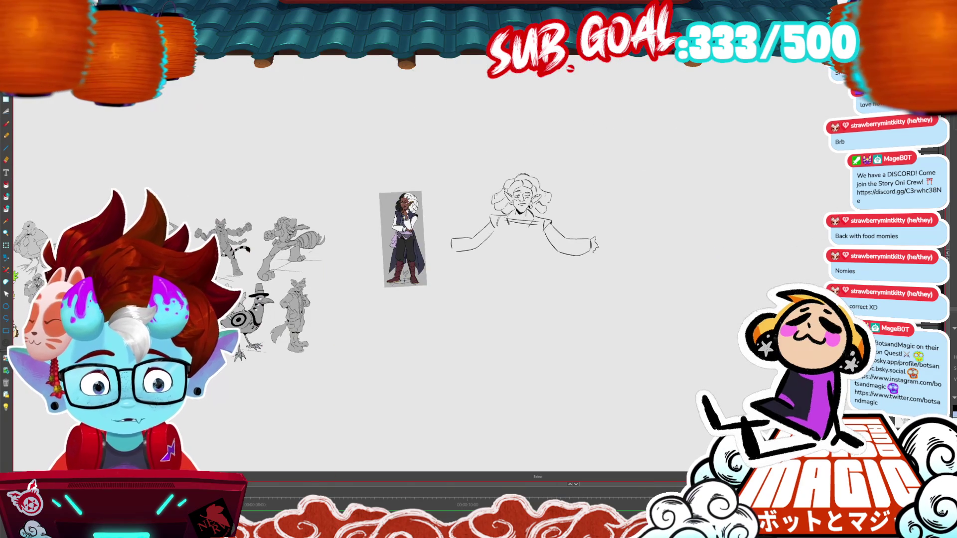
{"action": "scroll", "coordinate": [443, 243], "scroll_direction": "up", "scroll_amount": 3}
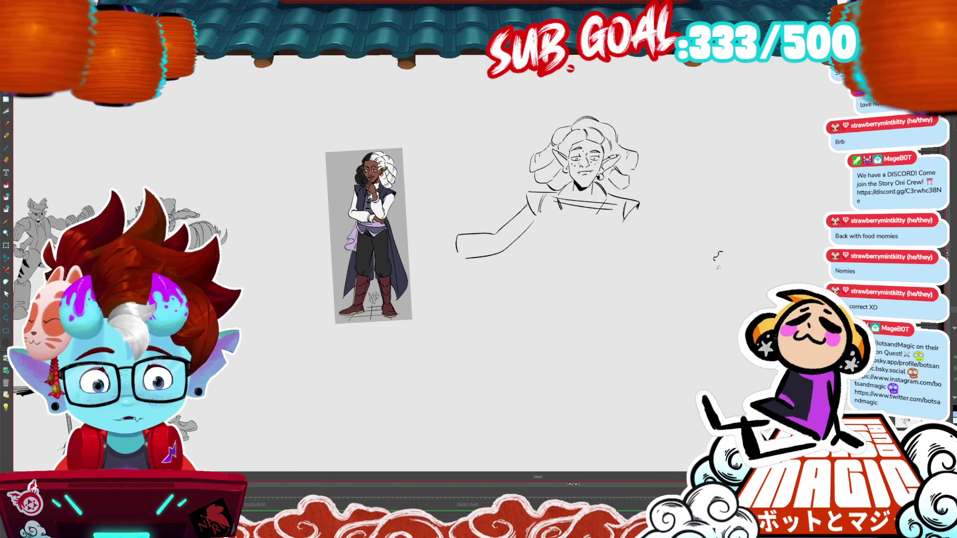
{"action": "key", "text": "Delete"}
{"action": "key", "text": "Delete"}
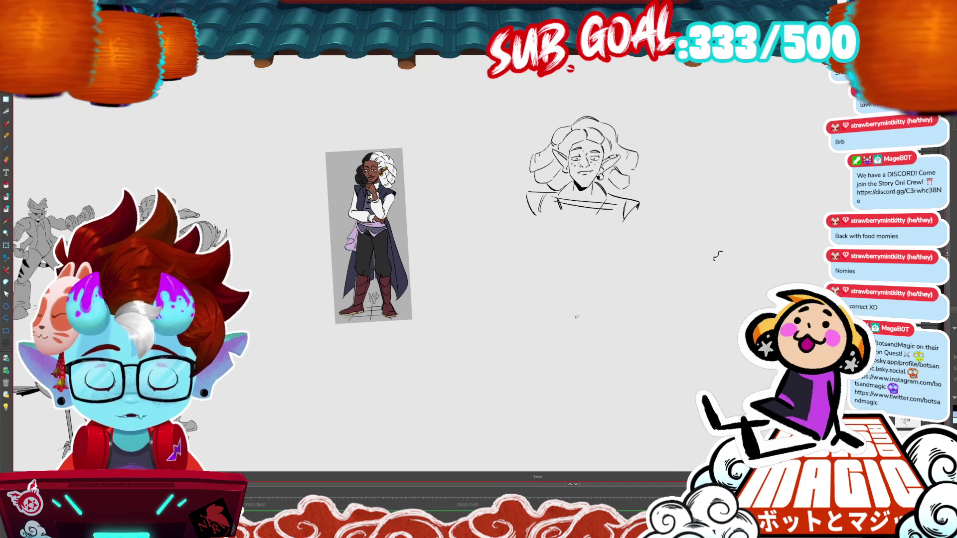
{"action": "left_click", "coordinate": [718, 255]}
{"action": "scroll", "coordinate": [613, 189], "scroll_direction": "up", "scroll_amount": 4}
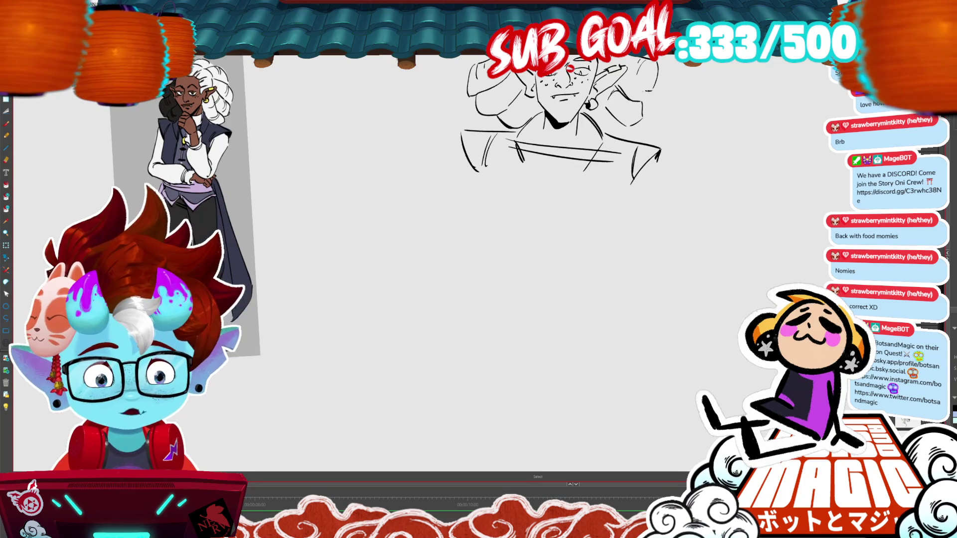
Step: Delete the horizontal strokes across the elf's chest
{"action": "left_click", "coordinate": [563, 152]}
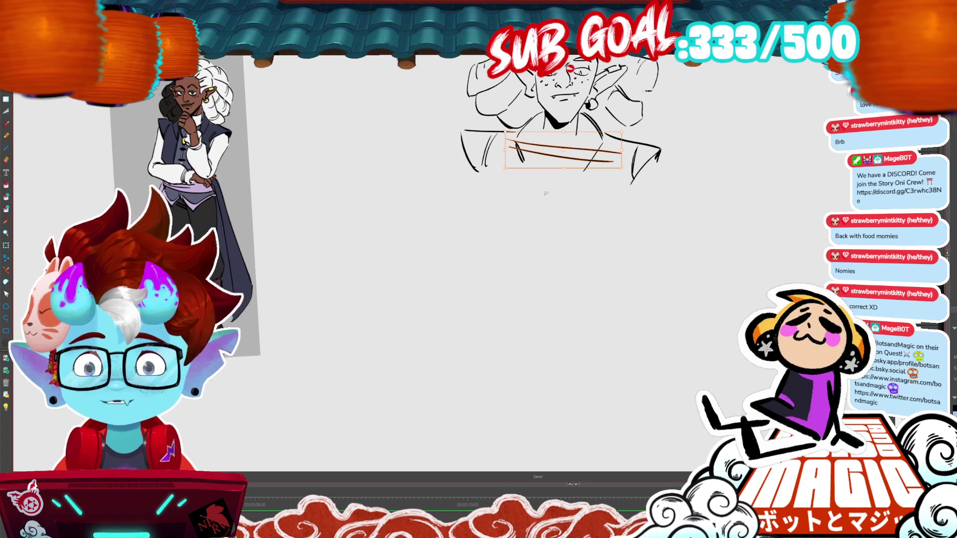
{"action": "left_click_drag", "start_coordinate": [545, 193], "coordinate": [503, 181]}
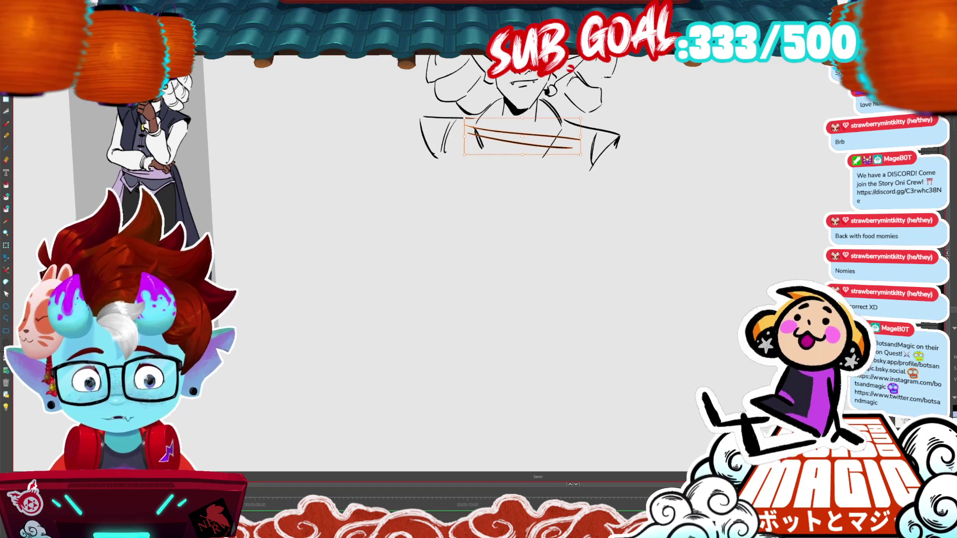
{"action": "key", "text": "Delete"}
{"action": "key", "text": "b"}
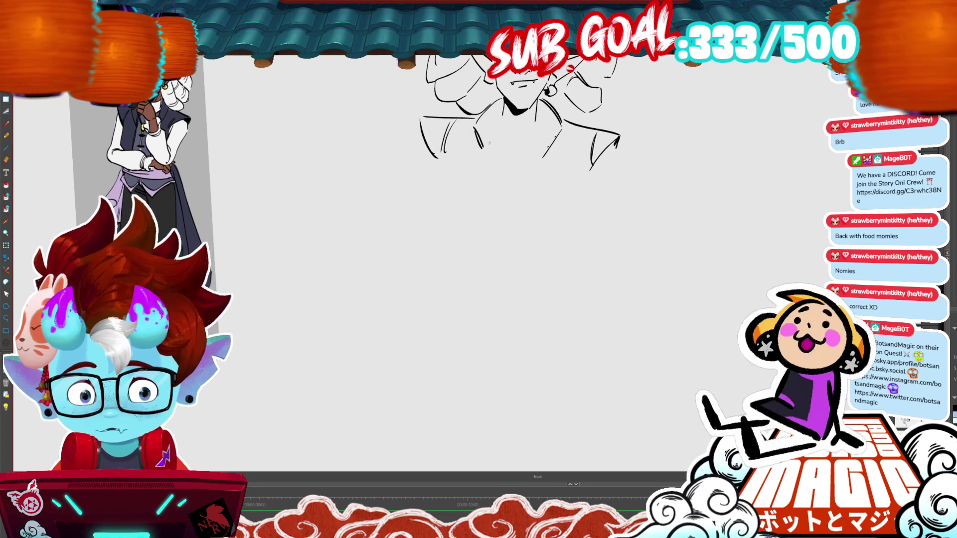
Step: Draw a coat line down the chest and a collar below the chin, then start the raised arm
{"action": "left_click_drag", "start_coordinate": [499, 116], "coordinate": [484, 162]}
{"action": "left_click_drag", "start_coordinate": [536, 120], "coordinate": [540, 130]}
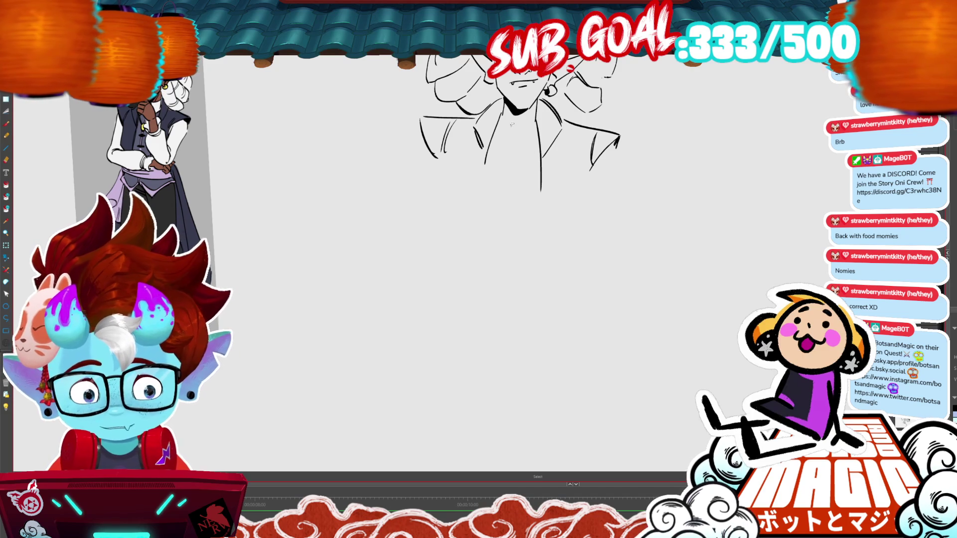
{"action": "key", "text": "alt+b"}
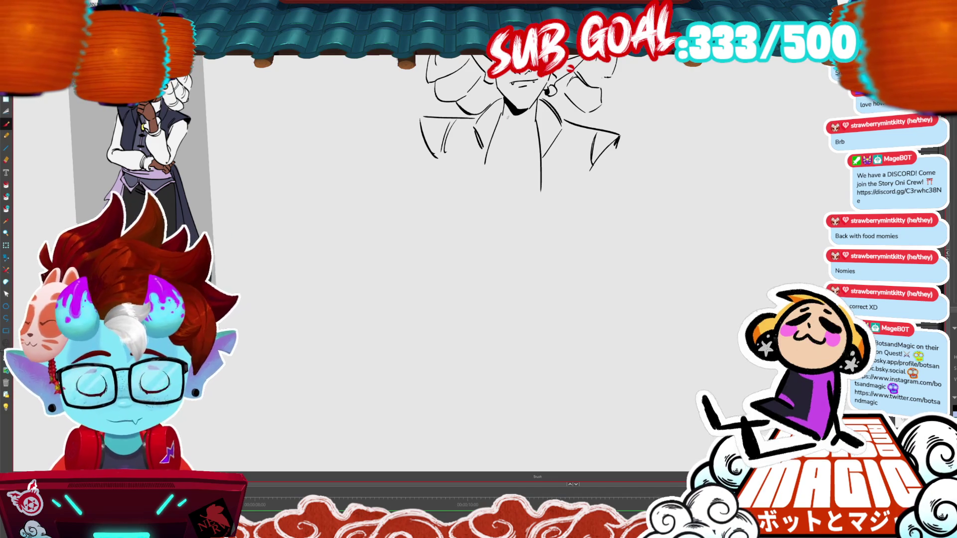
{"action": "left_click_drag", "start_coordinate": [502, 116], "coordinate": [538, 118]}
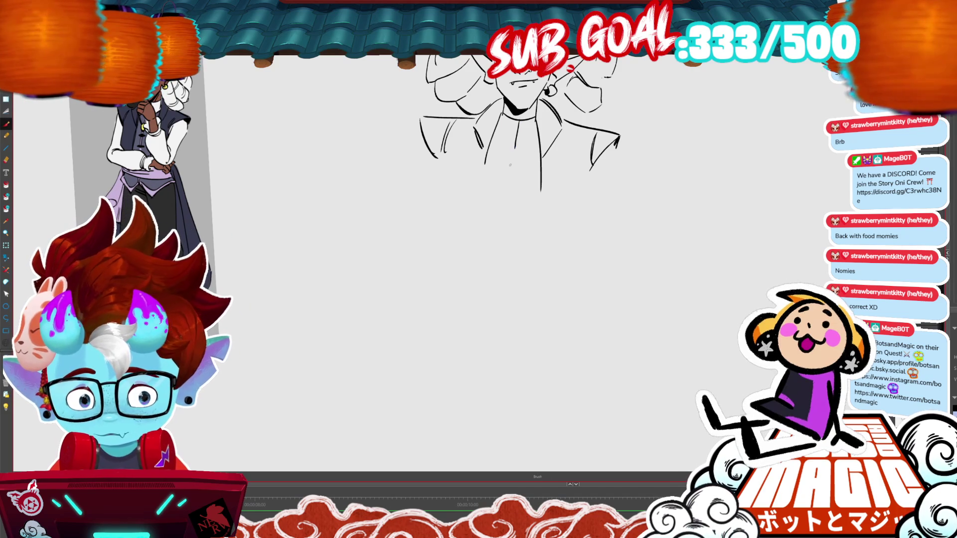
{"action": "key", "text": "ctrl+minus"}
{"action": "mouse_move", "coordinate": [581, 184]}
{"action": "left_mouse_down"}
{"action": "mouse_move", "coordinate": [620, 167]}
{"action": "mouse_move", "coordinate": [617, 183]}
{"action": "left_mouse_up"}
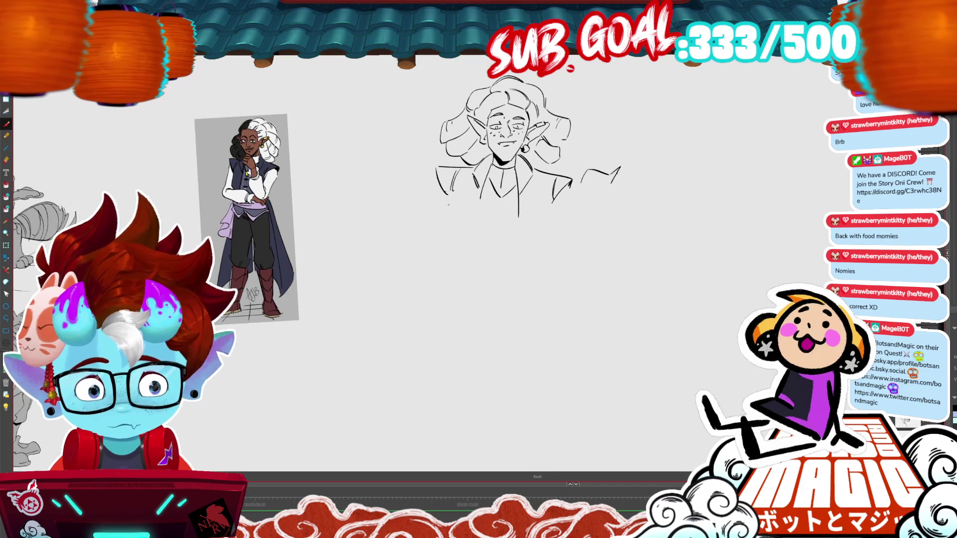
Step: Draw a curve below the left shoulder and stretch the left-arm strokes downward
{"action": "left_click_drag", "start_coordinate": [434, 248], "coordinate": [459, 230]}
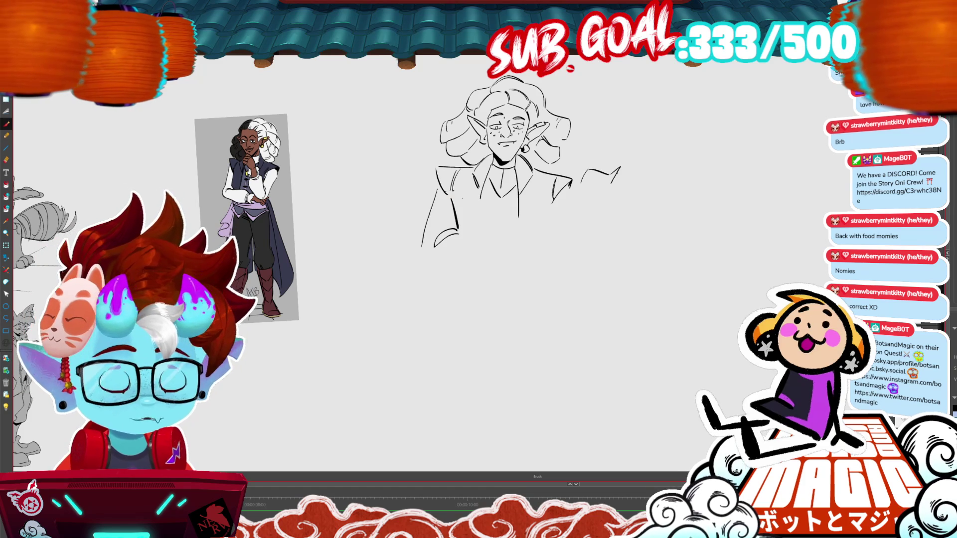
{"action": "left_click", "coordinate": [457, 219], "text": "ctrl"}
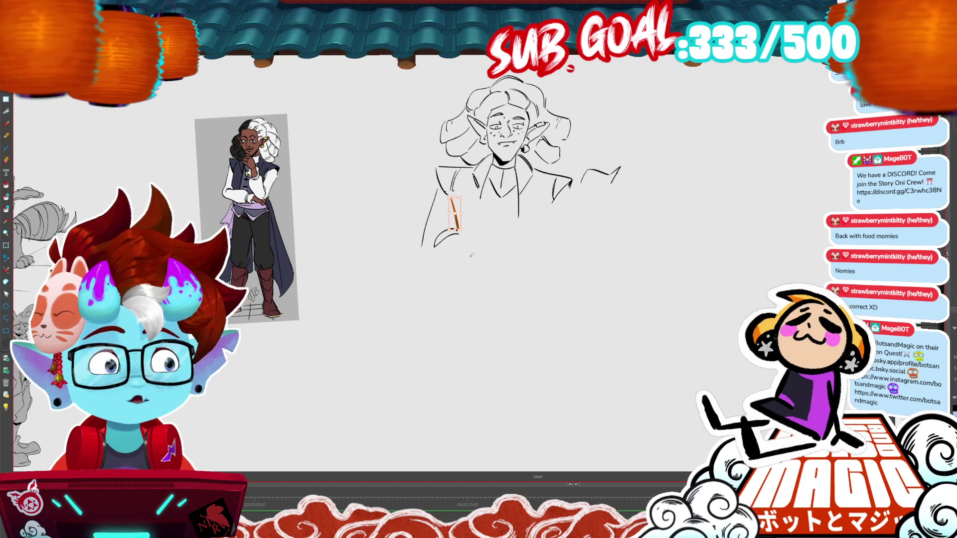
{"action": "left_click_drag", "start_coordinate": [478, 250], "coordinate": [416, 188]}
{"action": "left_click_drag", "start_coordinate": [436, 248], "coordinate": [437, 264]}
{"action": "left_click", "coordinate": [508, 238]}
Step: Redraw the left arm longer with the forearm folded across the body, and add a cuff near the raised hand
{"action": "key", "text": "b"}
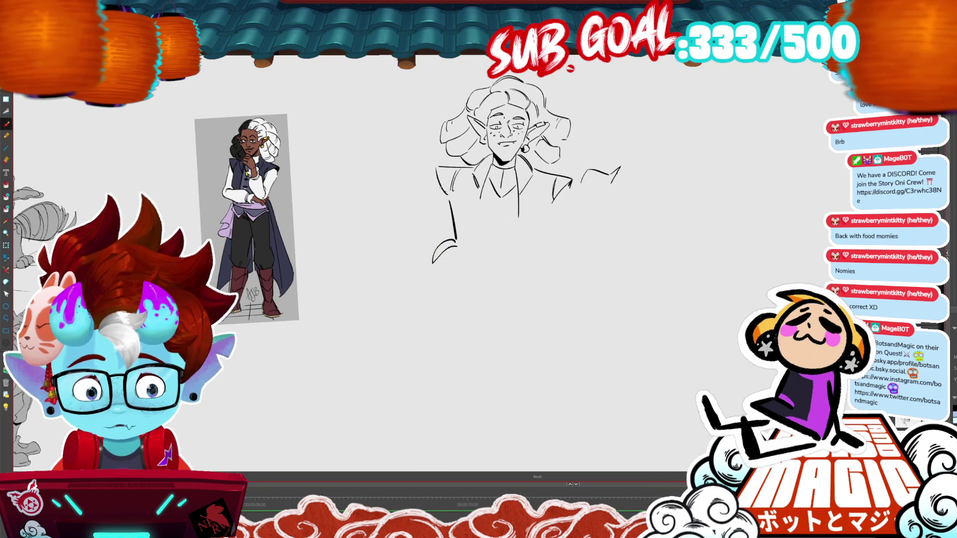
{"action": "left_click_drag", "start_coordinate": [433, 188], "coordinate": [424, 275]}
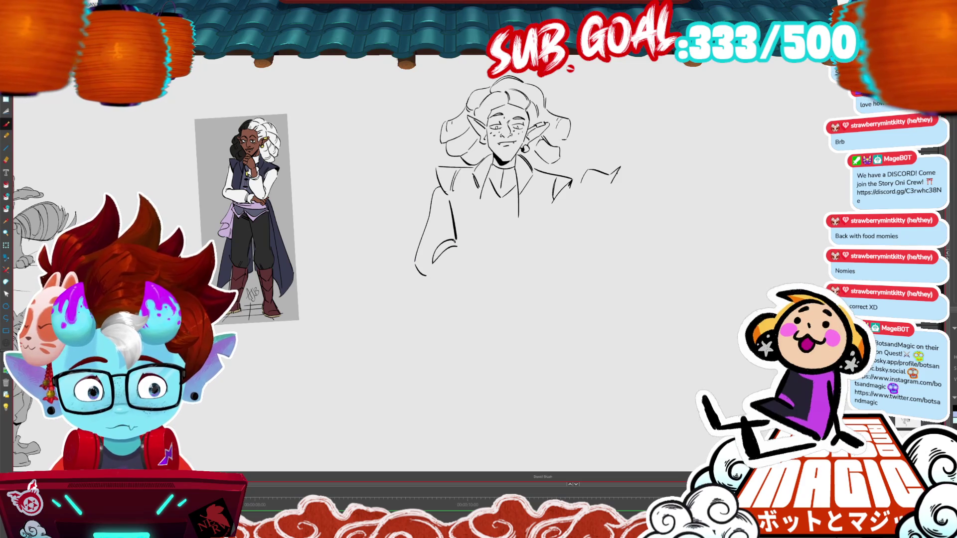
{"action": "mouse_move", "coordinate": [439, 233]}
{"action": "left_mouse_down"}
{"action": "mouse_move", "coordinate": [499, 245]}
{"action": "mouse_move", "coordinate": [428, 278]}
{"action": "left_mouse_up"}
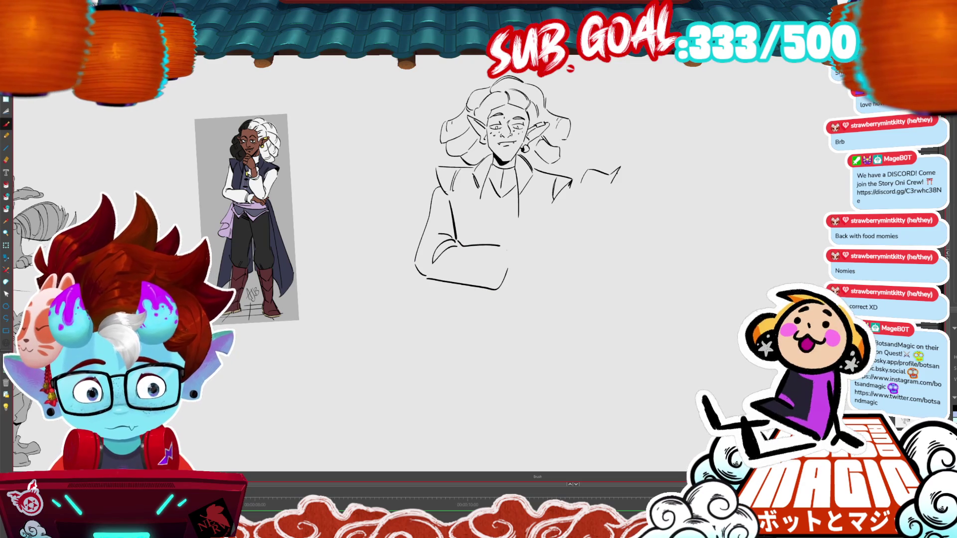
{"action": "left_click_drag", "start_coordinate": [563, 198], "coordinate": [529, 246]}
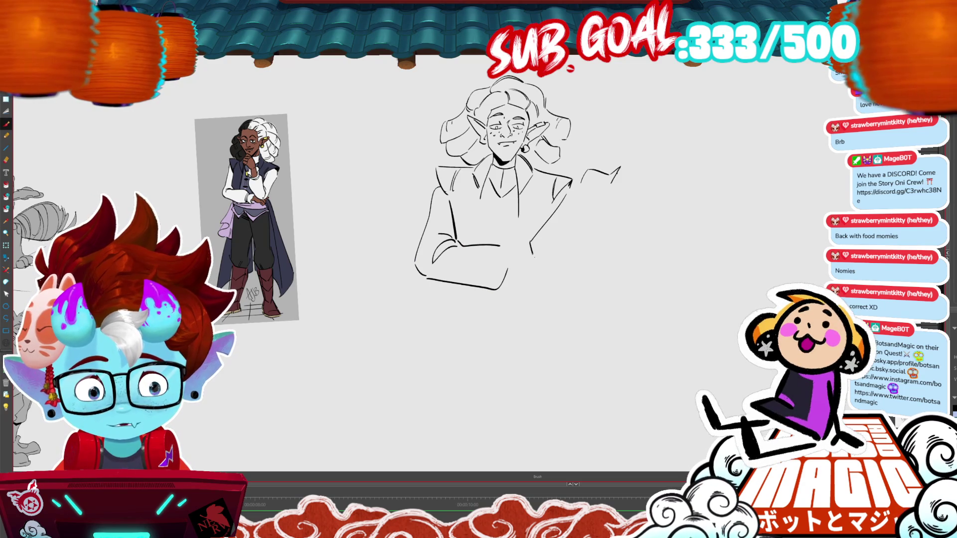
{"action": "mouse_move", "coordinate": [573, 183]}
{"action": "left_mouse_down"}
{"action": "mouse_move", "coordinate": [600, 205]}
{"action": "mouse_move", "coordinate": [582, 204]}
{"action": "left_mouse_up"}
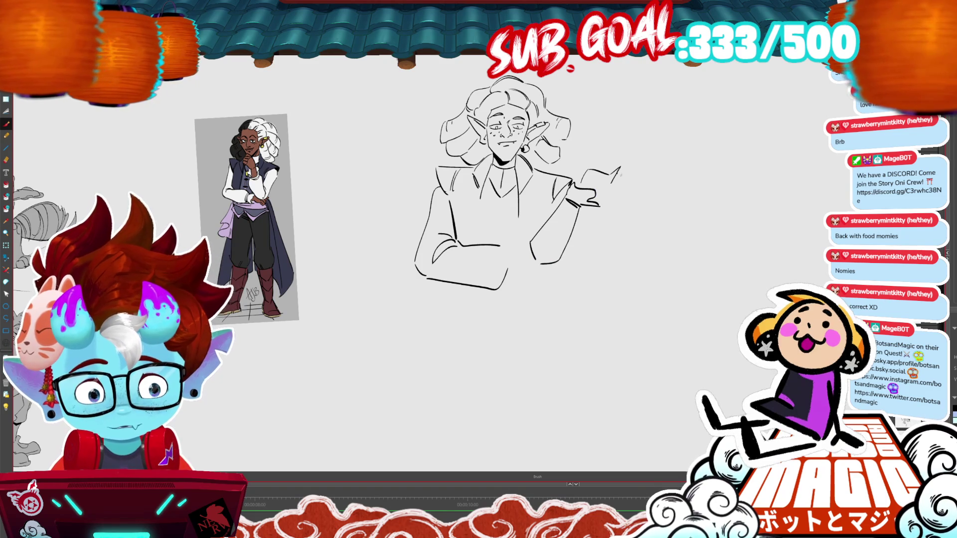
Step: Draw the raised hand's palm and zigzag finger lines, and reshape one hand stroke
{"action": "mouse_move", "coordinate": [620, 178]}
{"action": "left_mouse_down"}
{"action": "mouse_move", "coordinate": [631, 169]}
{"action": "mouse_move", "coordinate": [636, 182]}
{"action": "left_mouse_up"}
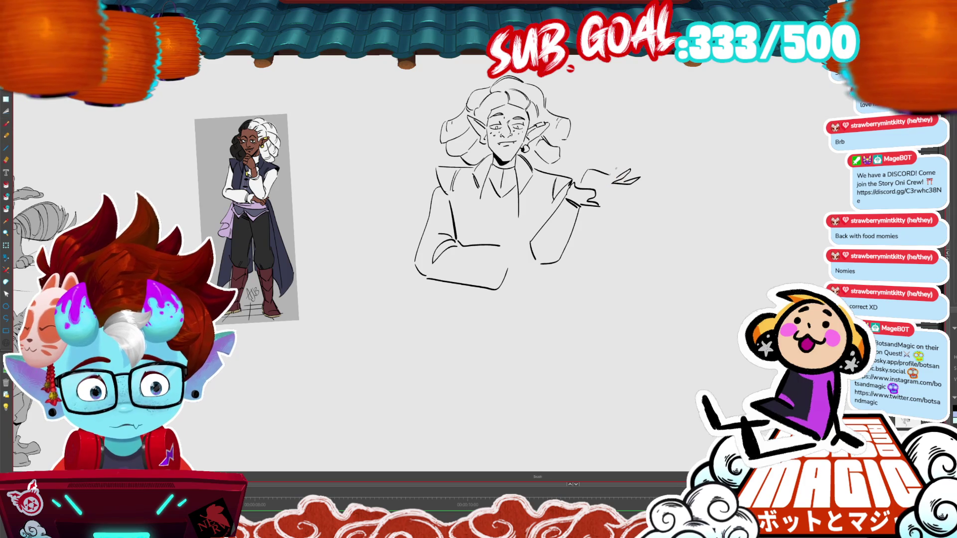
{"action": "left_click_drag", "start_coordinate": [593, 184], "coordinate": [614, 180]}
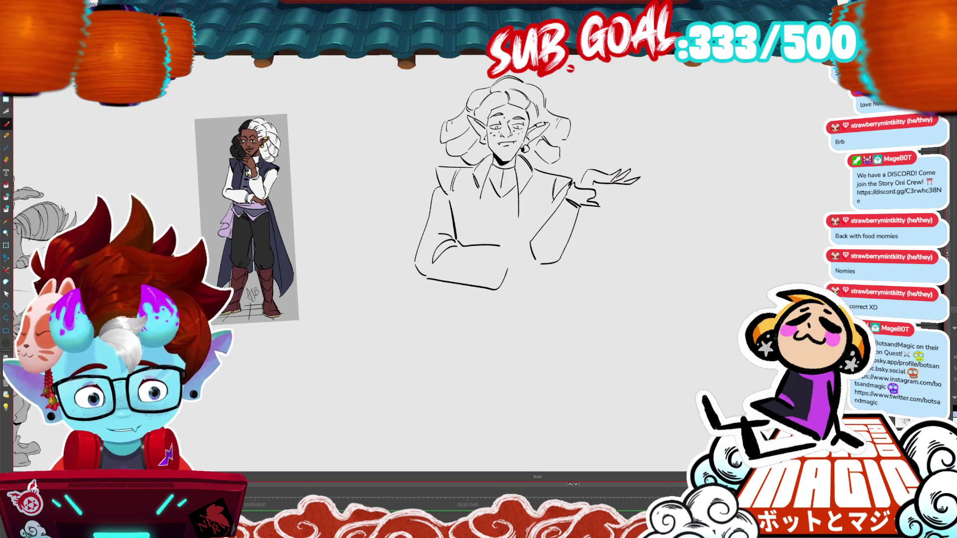
{"action": "left_click", "coordinate": [629, 178]}
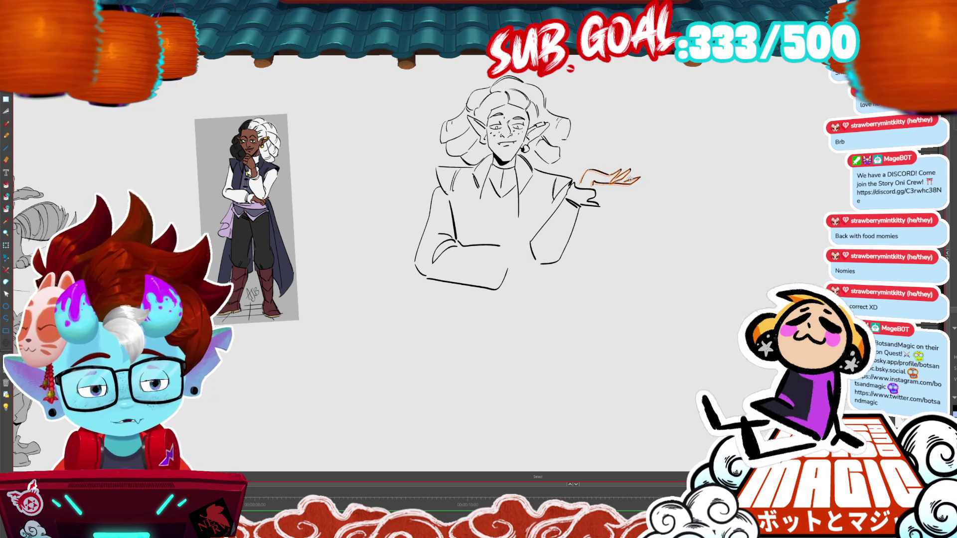
{"action": "key", "text": "b"}
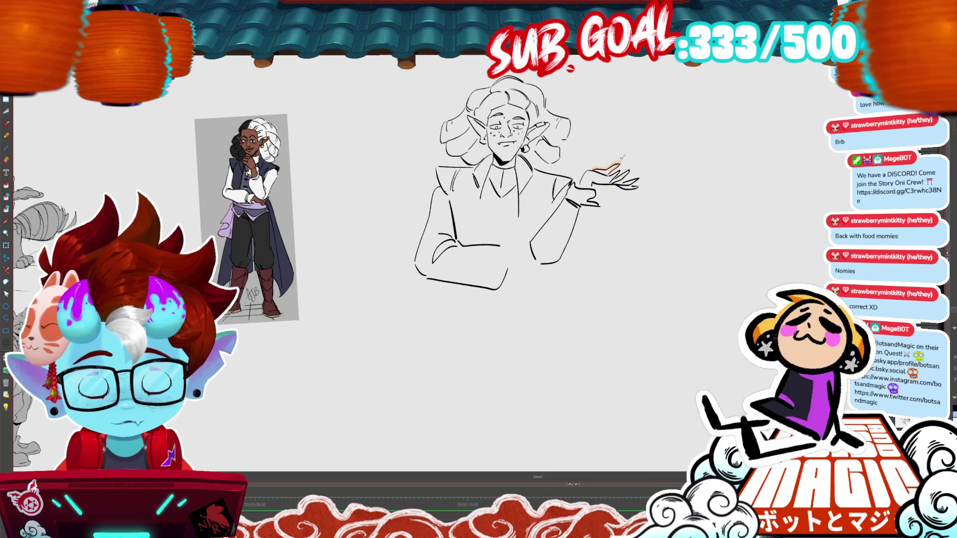
{"action": "left_click_drag", "start_coordinate": [626, 165], "coordinate": [628, 162]}
{"action": "left_click", "coordinate": [640, 146]}
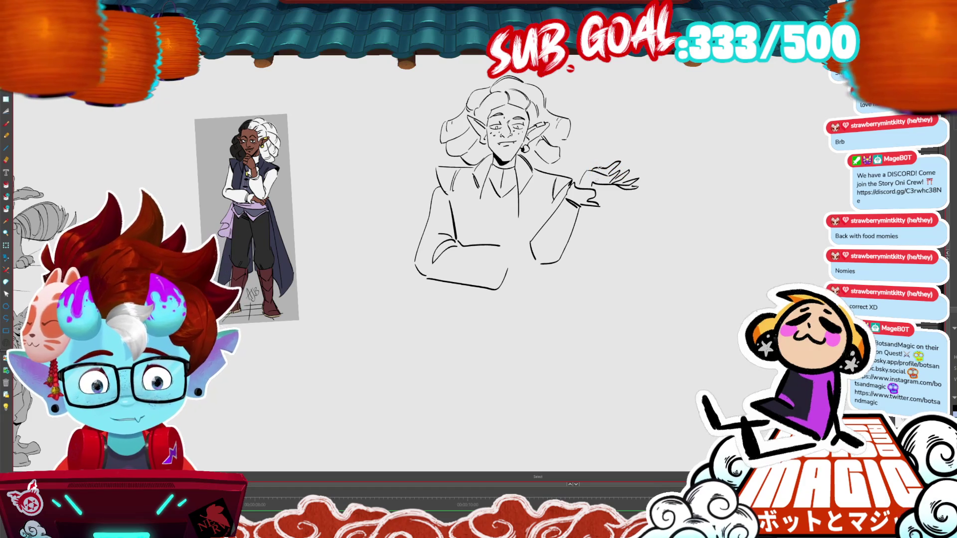
{"action": "left_click_drag", "start_coordinate": [578, 231], "coordinate": [641, 252]}
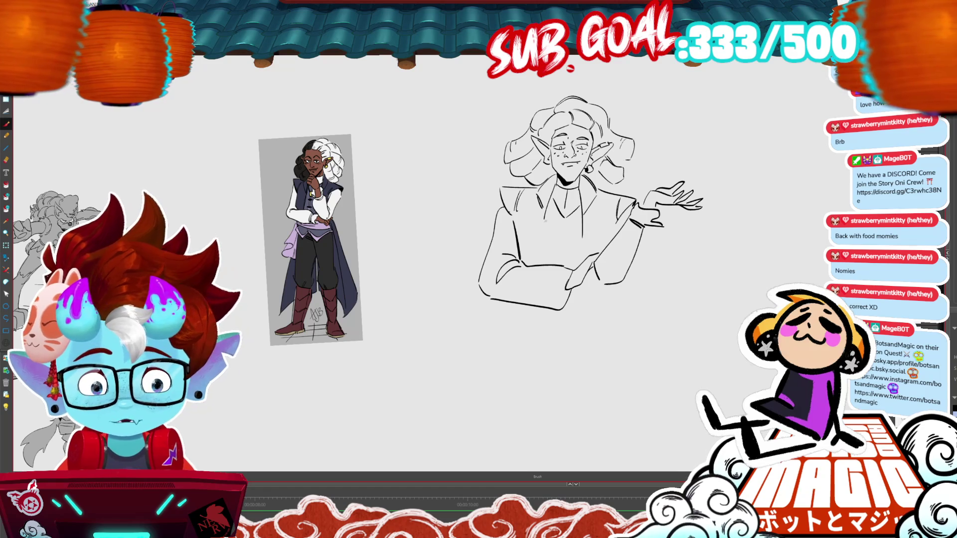
Step: Select and check the dark stroke on the elf's left shoulder, switching between Select and Brush
{"action": "key", "text": "v"}
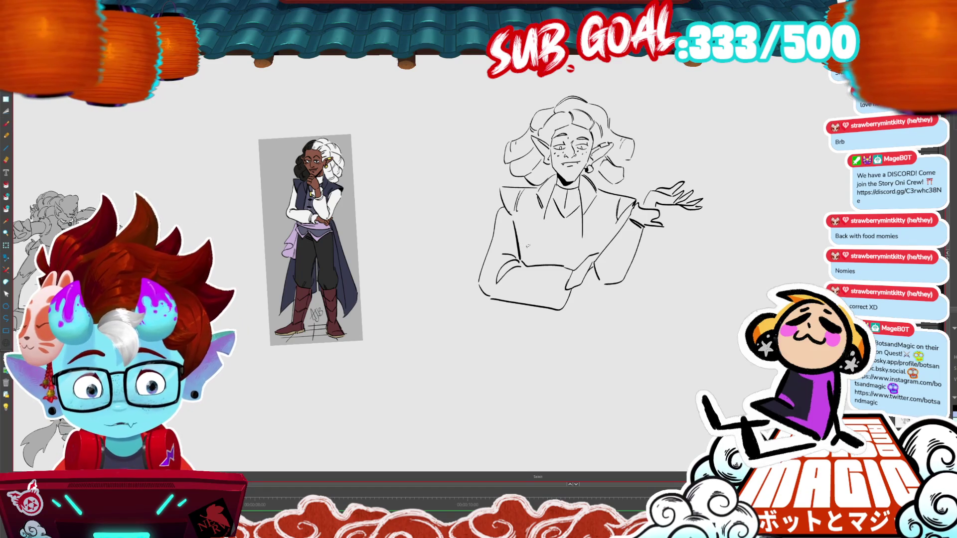
{"action": "key", "text": "b"}
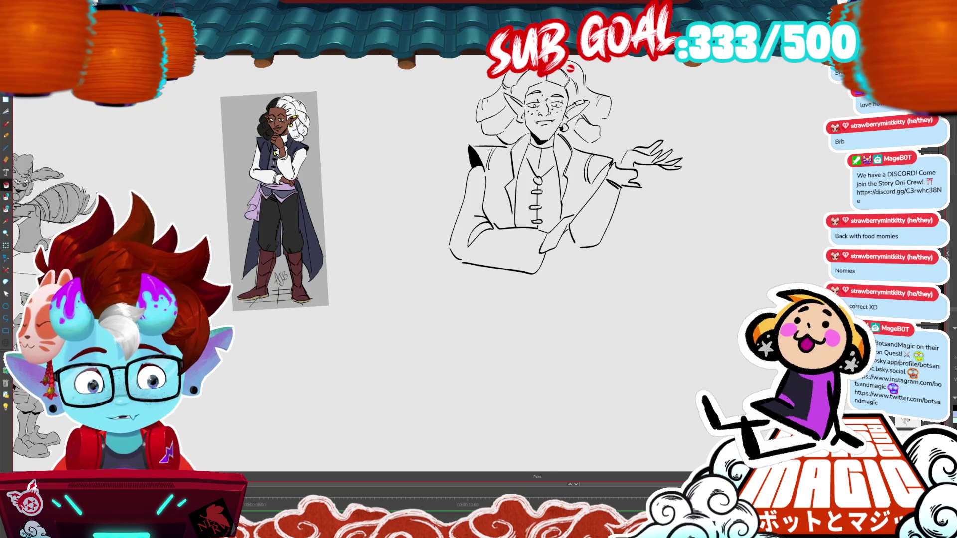
{"action": "key", "text": "m"}
{"action": "mouse_move", "coordinate": [508, 174]}
{"action": "left_mouse_down"}
{"action": "mouse_move", "coordinate": [467, 146]}
{"action": "mouse_move", "coordinate": [466, 164]}
{"action": "left_mouse_up"}
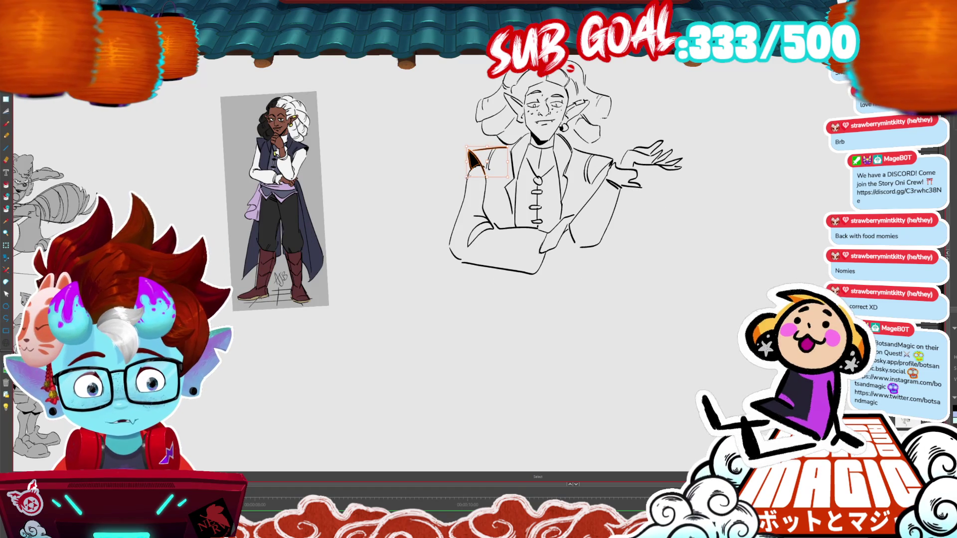
{"action": "left_click", "coordinate": [503, 201]}
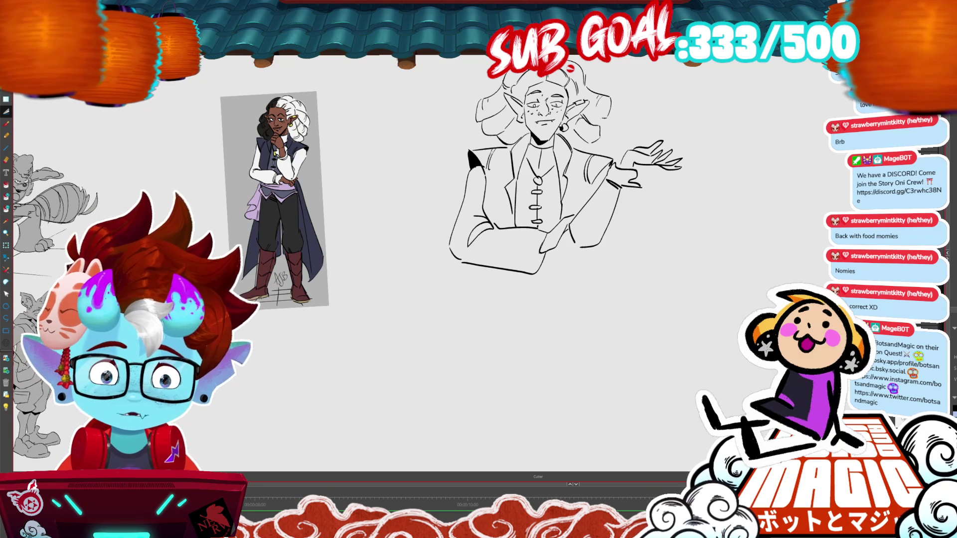
{"action": "key", "text": "b"}
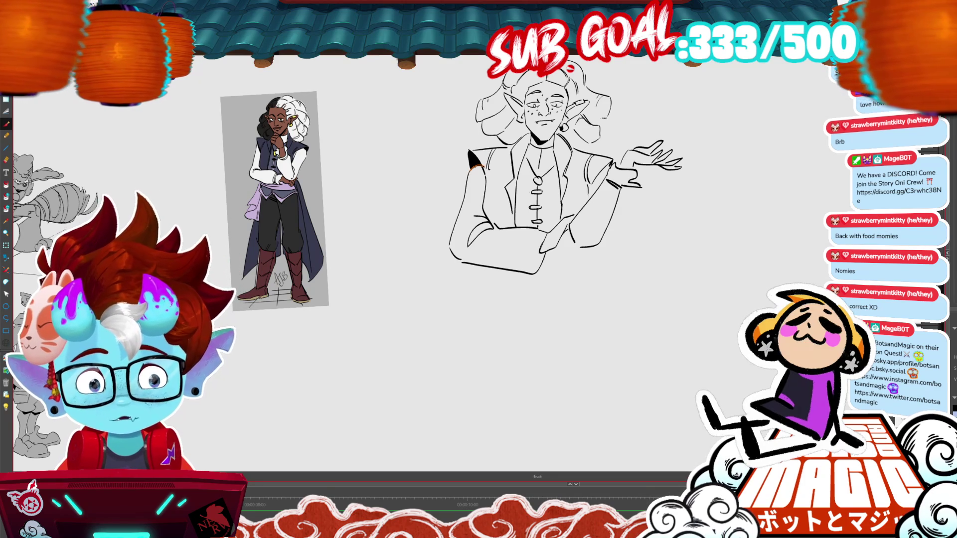
{"action": "key", "text": "alt+s"}
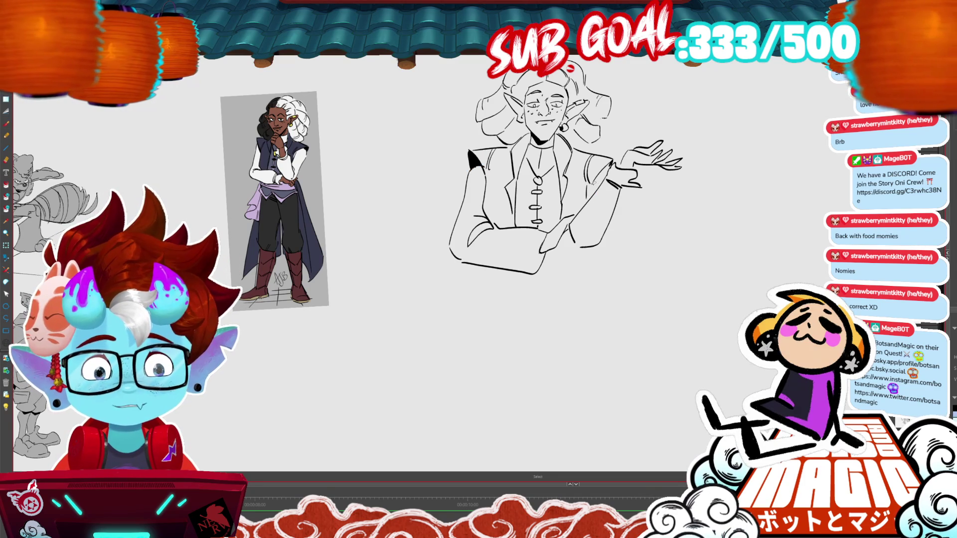
{"action": "key", "text": "alt+s"}
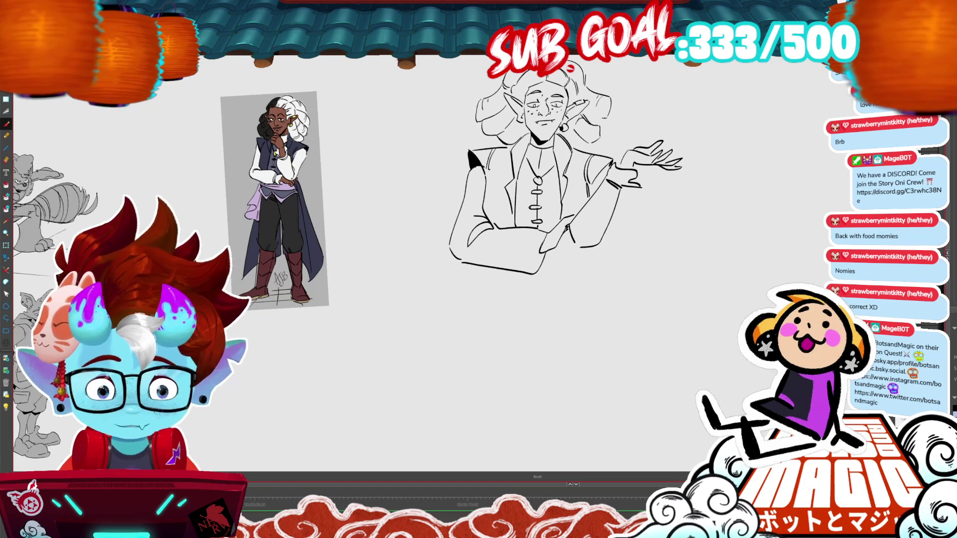
Step: Rotate the raised hand's strokes slightly downward, then deselect and return to the brush
{"action": "key", "text": "alt+s"}
{"action": "left_click_drag", "start_coordinate": [657, 127], "coordinate": [671, 165]}
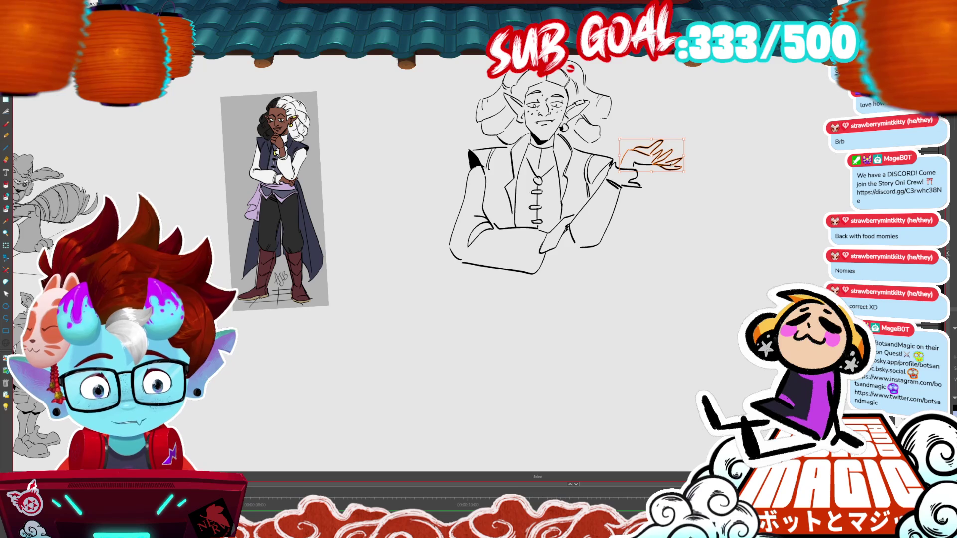
{"action": "key", "text": "ctrl+d"}
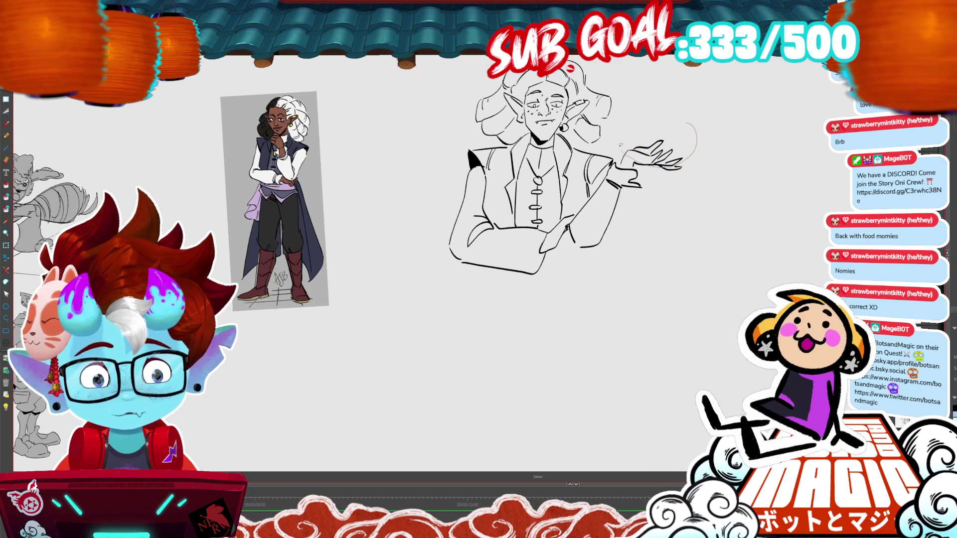
{"action": "left_click_drag", "start_coordinate": [622, 147], "coordinate": [624, 149]}
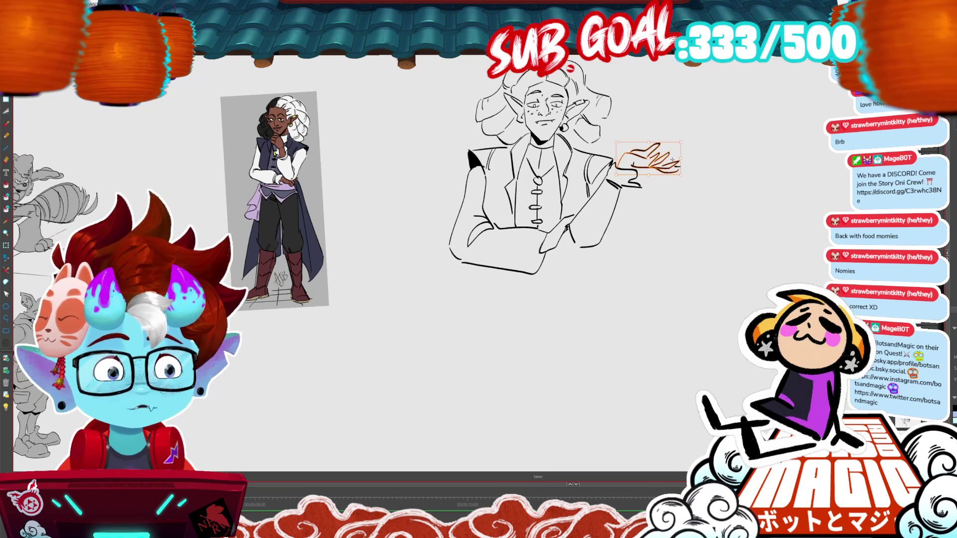
{"action": "left_click_drag", "start_coordinate": [686, 150], "coordinate": [688, 159]}
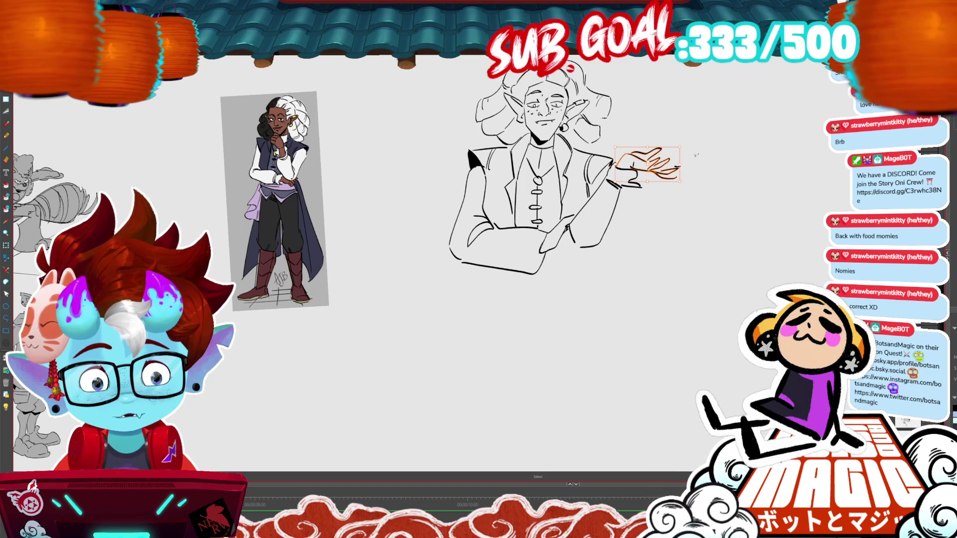
{"action": "key", "text": "ctrl+d"}
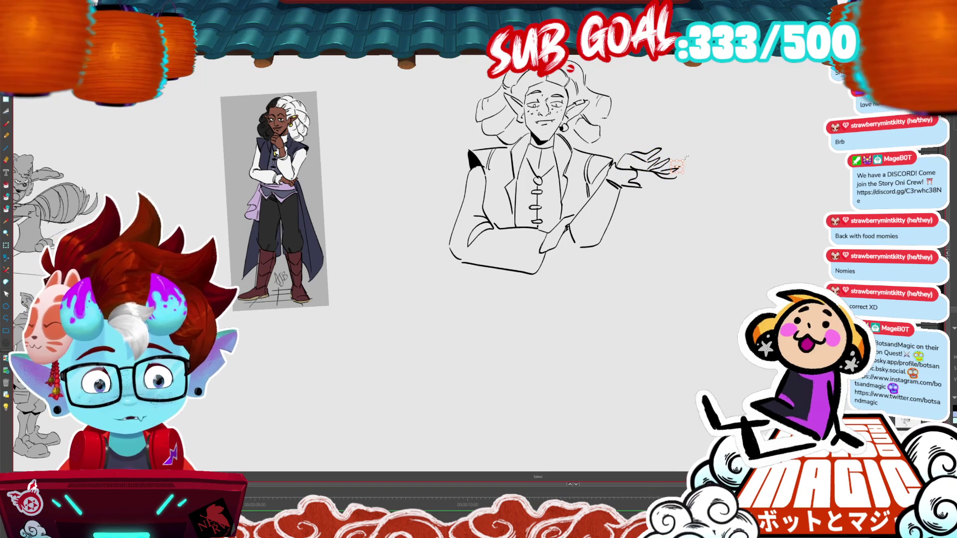
{"action": "key", "text": "alt+b"}
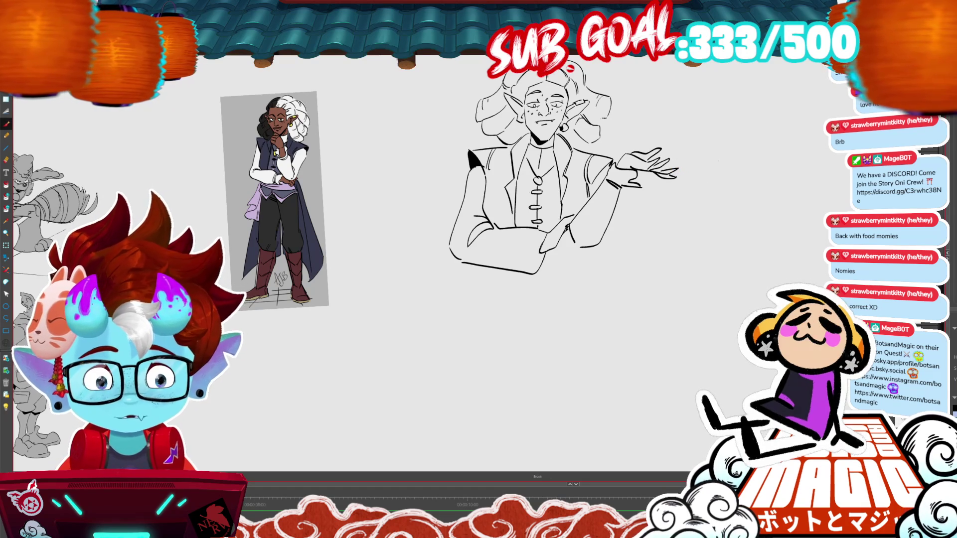
{"action": "scroll", "coordinate": [587, 234], "scroll_direction": "down", "scroll_amount": 1}
{"action": "left_click_drag", "start_coordinate": [492, 166], "coordinate": [504, 163]}
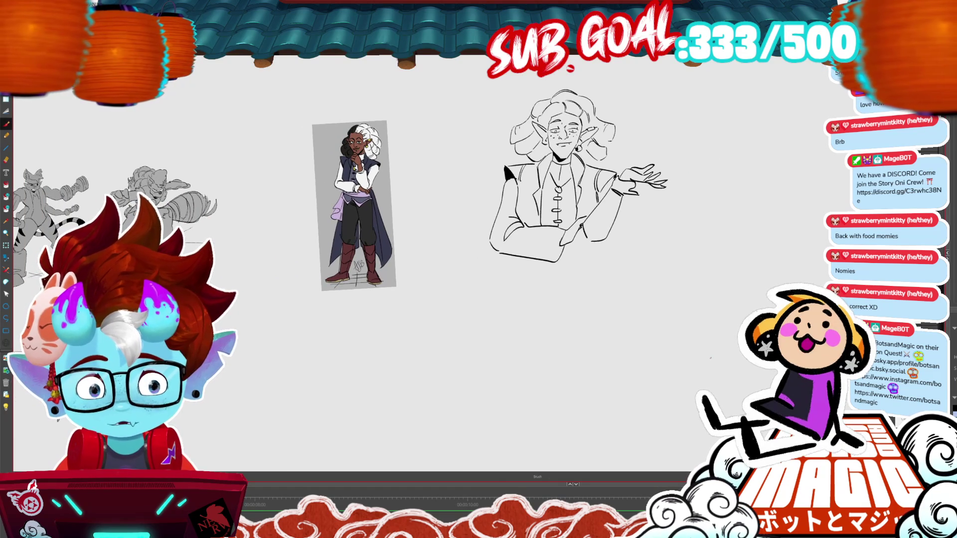
Step: Draw the coat's curved bottom edge below the arms, with a right-edge line and a fold line
{"action": "left_click_drag", "start_coordinate": [521, 261], "coordinate": [531, 315]}
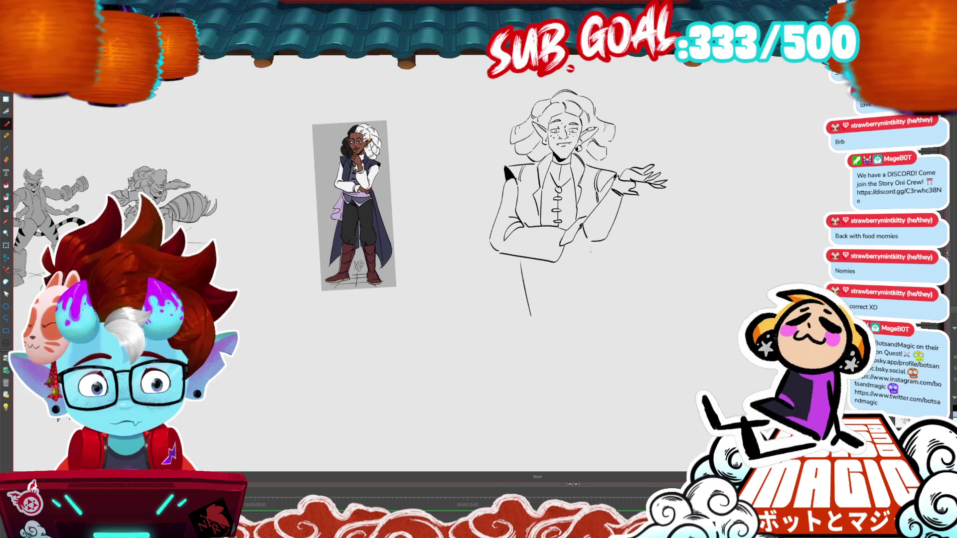
{"action": "key", "text": "ctrl+z"}
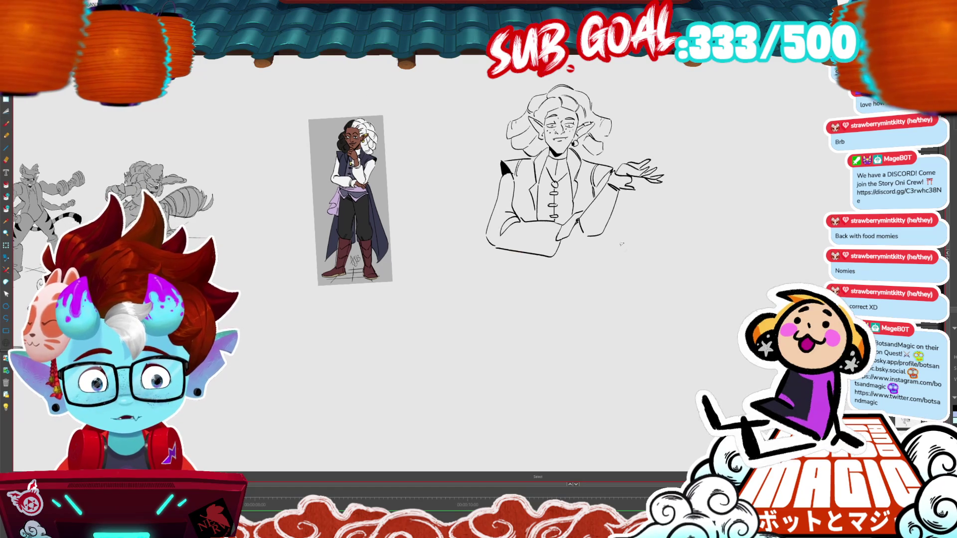
{"action": "scroll", "coordinate": [499, 157], "scroll_direction": "up", "scroll_amount": 2}
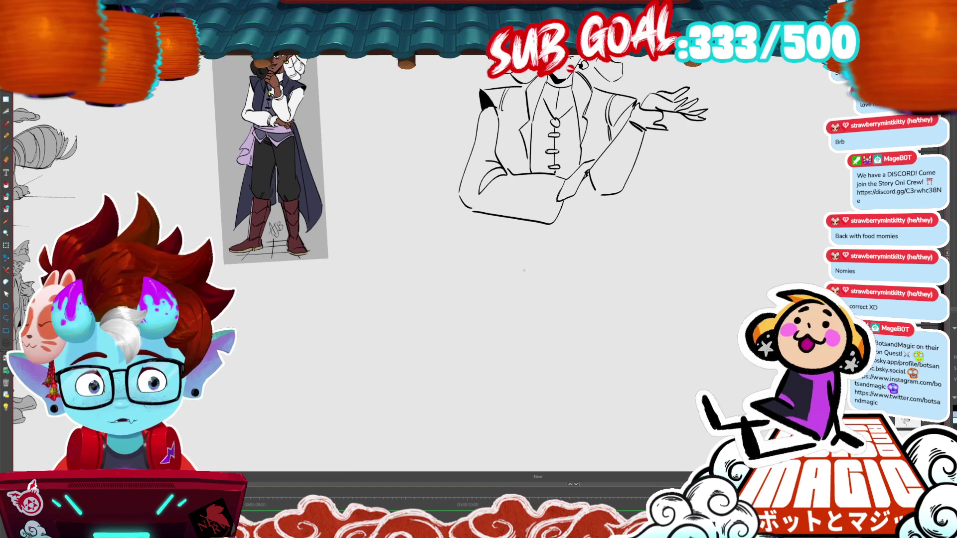
{"action": "key", "text": "b"}
{"action": "left_click_drag", "start_coordinate": [503, 220], "coordinate": [609, 237]}
{"action": "left_click_drag", "start_coordinate": [607, 205], "coordinate": [609, 238]}
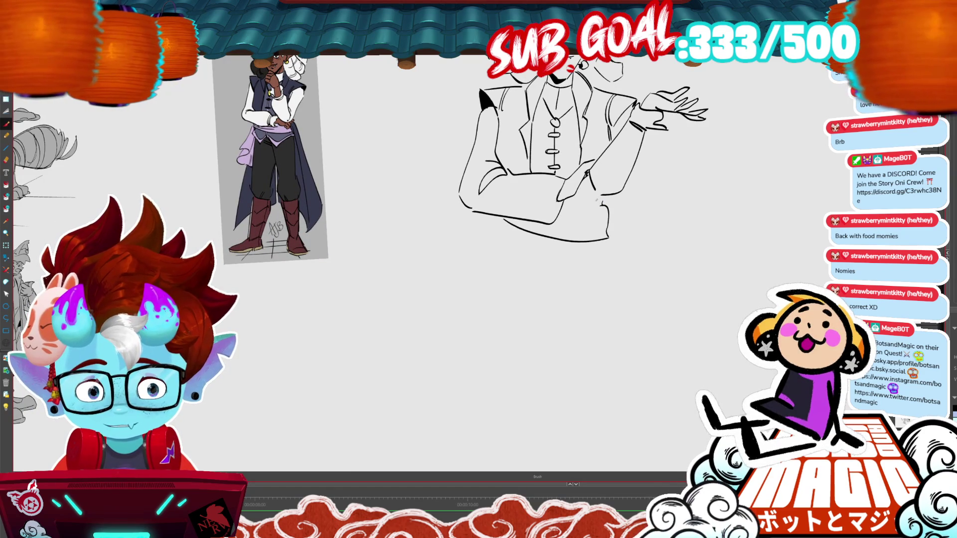
{"action": "left_click_drag", "start_coordinate": [597, 215], "coordinate": [565, 221]}
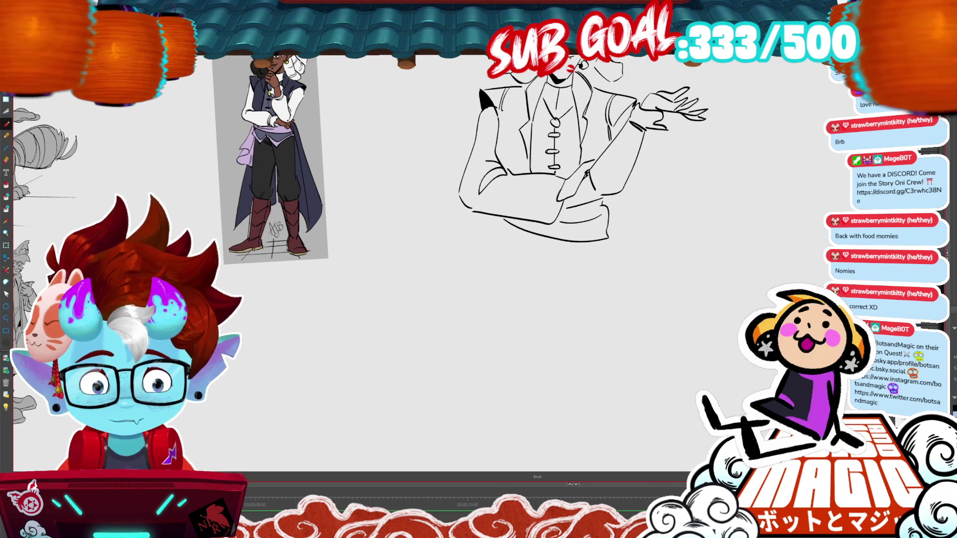
Step: Select the new torso stroke and draw the long cape line down to a zigzag hem
{"action": "key", "text": "s"}
{"action": "left_click", "coordinate": [561, 223]}
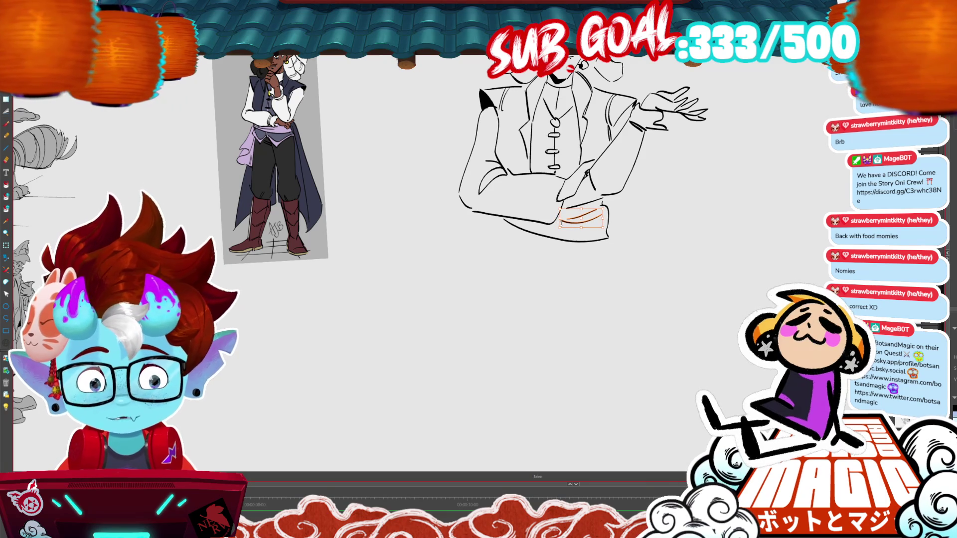
{"action": "mouse_move", "coordinate": [496, 220]}
{"action": "left_mouse_down"}
{"action": "mouse_move", "coordinate": [458, 303]}
{"action": "mouse_move", "coordinate": [457, 346]}
{"action": "mouse_move", "coordinate": [481, 356]}
{"action": "left_mouse_up"}
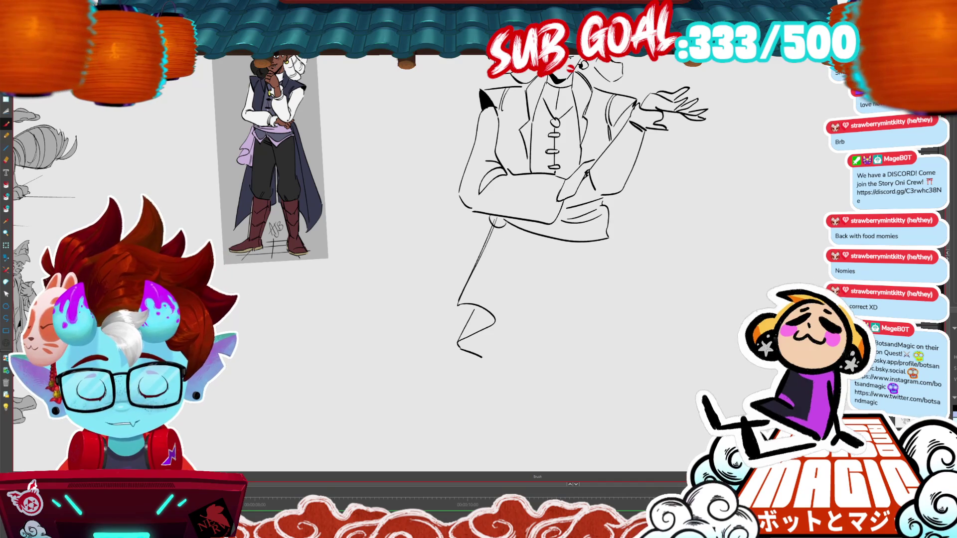
Step: Draw a leg line and hem strokes under the coat, then undo the unwanted curved hem strokes
{"action": "key", "text": "b"}
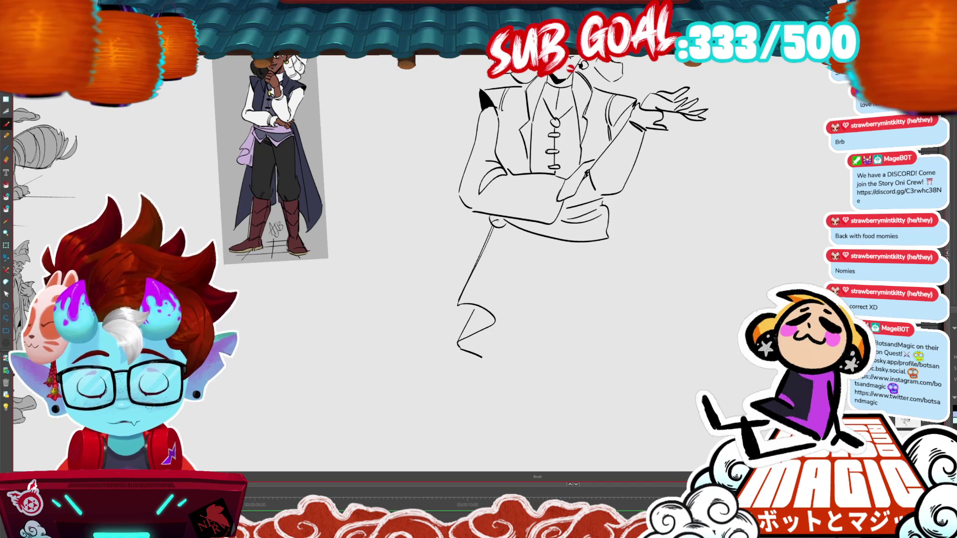
{"action": "key", "text": "m"}
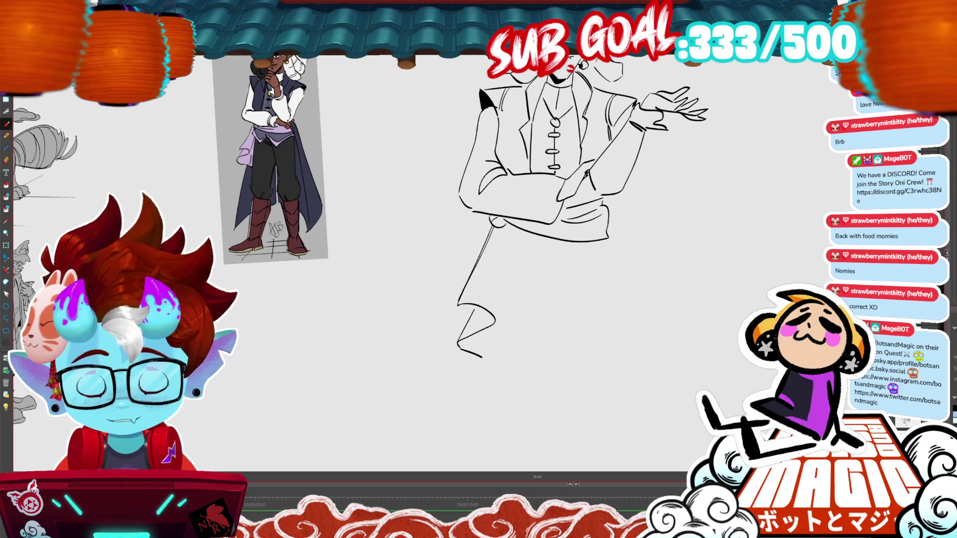
{"action": "left_click_drag", "start_coordinate": [505, 228], "coordinate": [499, 315]}
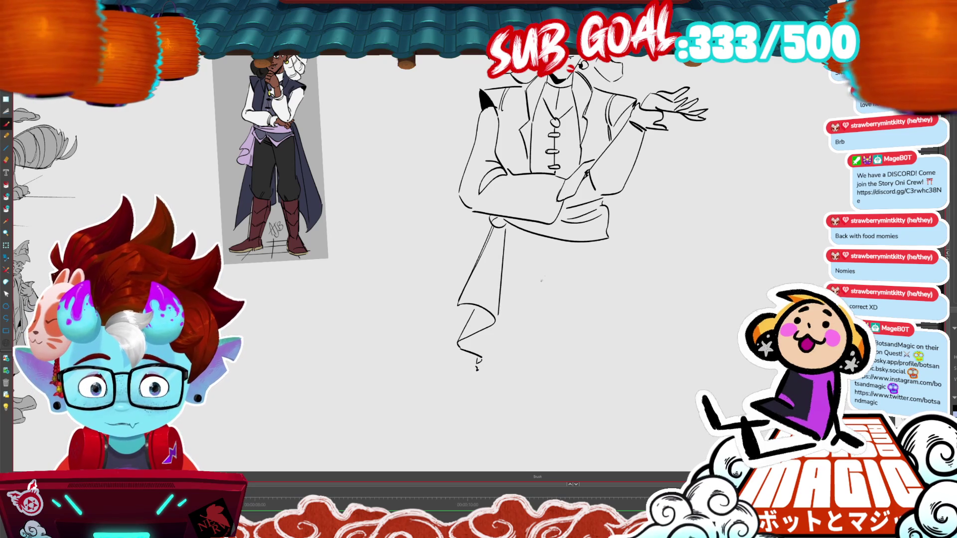
{"action": "left_click_drag", "start_coordinate": [507, 254], "coordinate": [536, 269]}
{"action": "left_click", "coordinate": [534, 266], "text": "ctrl"}
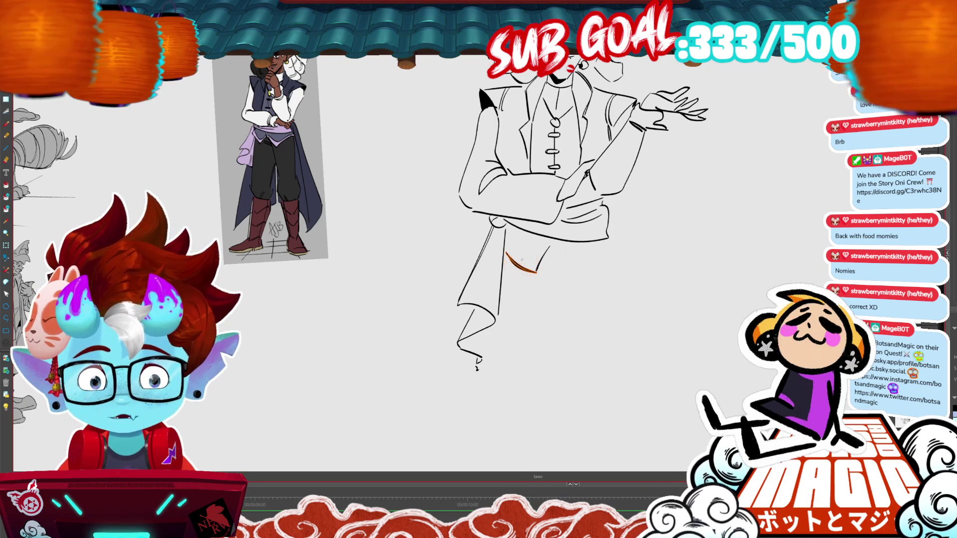
{"action": "mouse_move", "coordinate": [551, 246]}
{"action": "left_mouse_down"}
{"action": "mouse_move", "coordinate": [561, 257]}
{"action": "mouse_move", "coordinate": [606, 249]}
{"action": "left_mouse_up"}
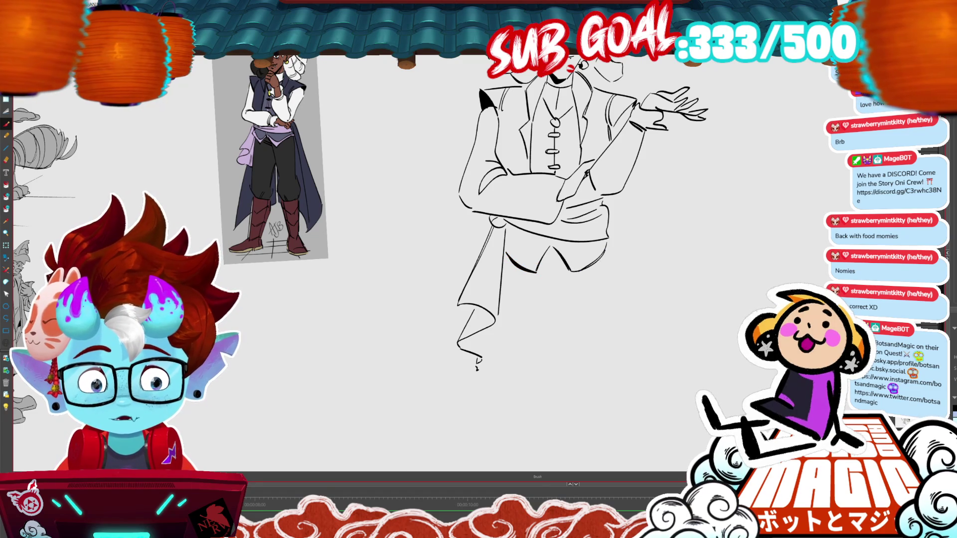
{"action": "left_click", "coordinate": [522, 264]}
{"action": "key", "text": "ctrl+z"}
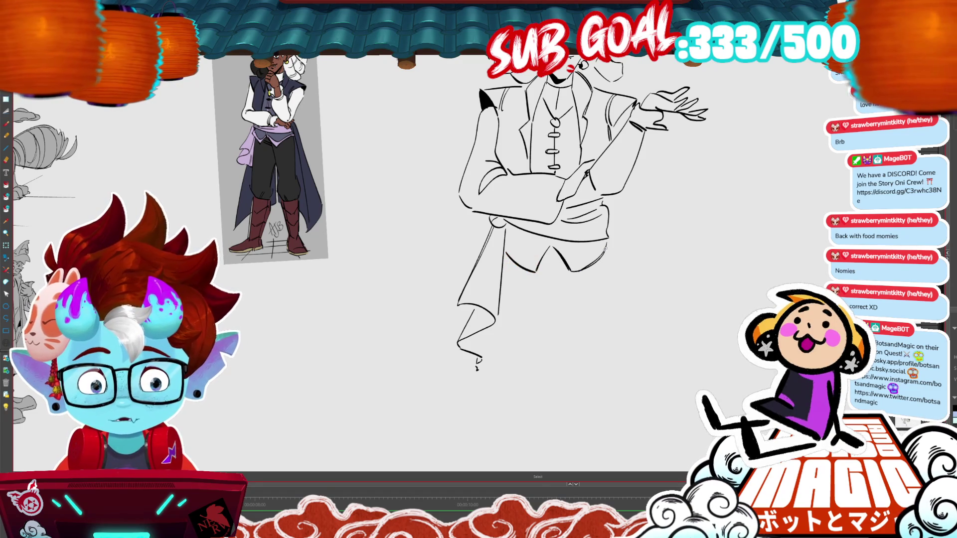
{"action": "key", "text": "ctrl+z"}
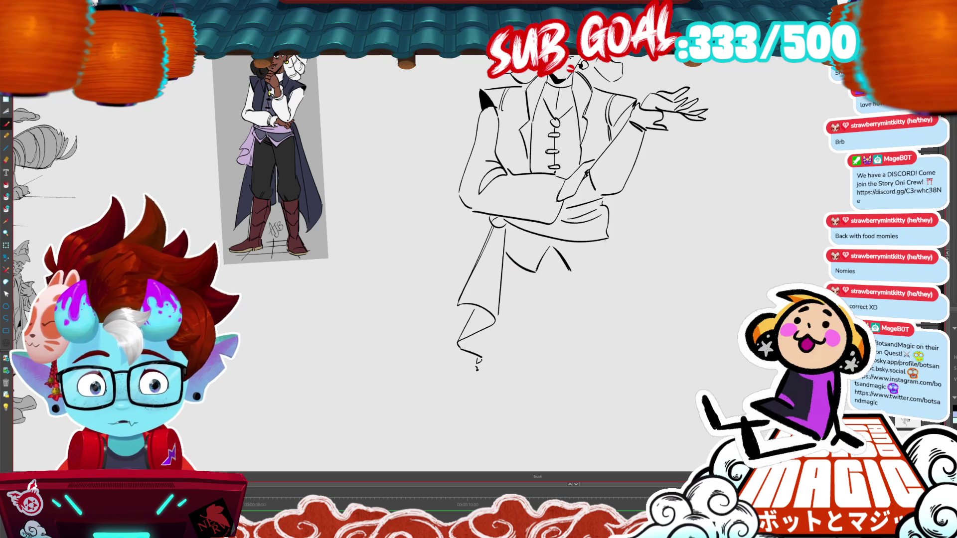
Step: Change the brush type and add a short diagonal stroke on the lower coat
{"action": "key", "text": "alt+shift+b"}
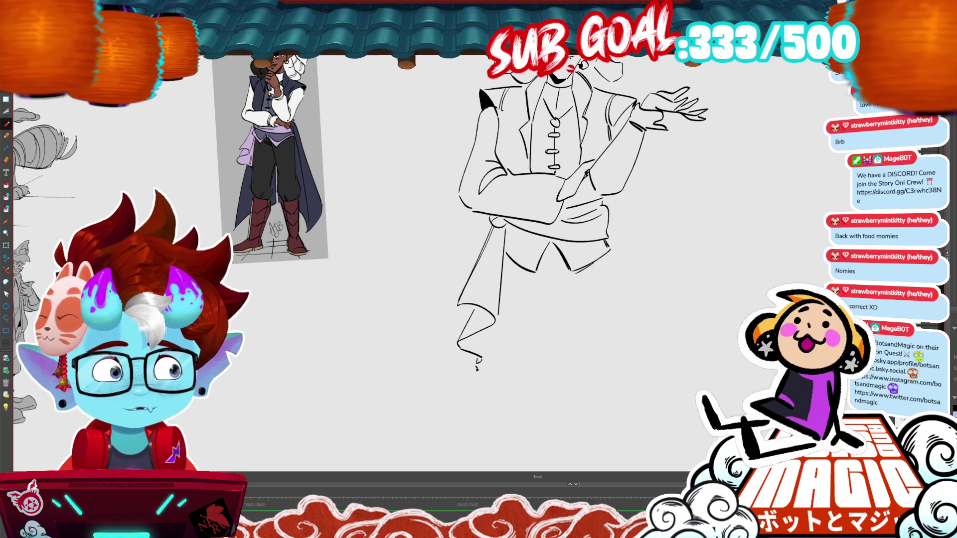
{"action": "left_click_drag", "start_coordinate": [679, 293], "coordinate": [657, 201]}
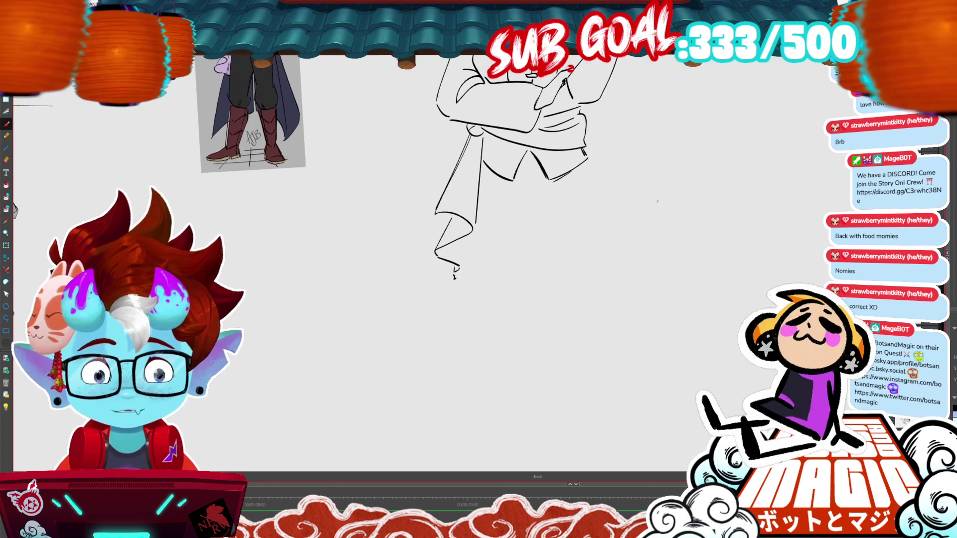
{"action": "mouse_move", "coordinate": [524, 199]}
{"action": "left_mouse_down"}
{"action": "mouse_move", "coordinate": [541, 177]}
{"action": "mouse_move", "coordinate": [536, 201]}
{"action": "left_mouse_up"}
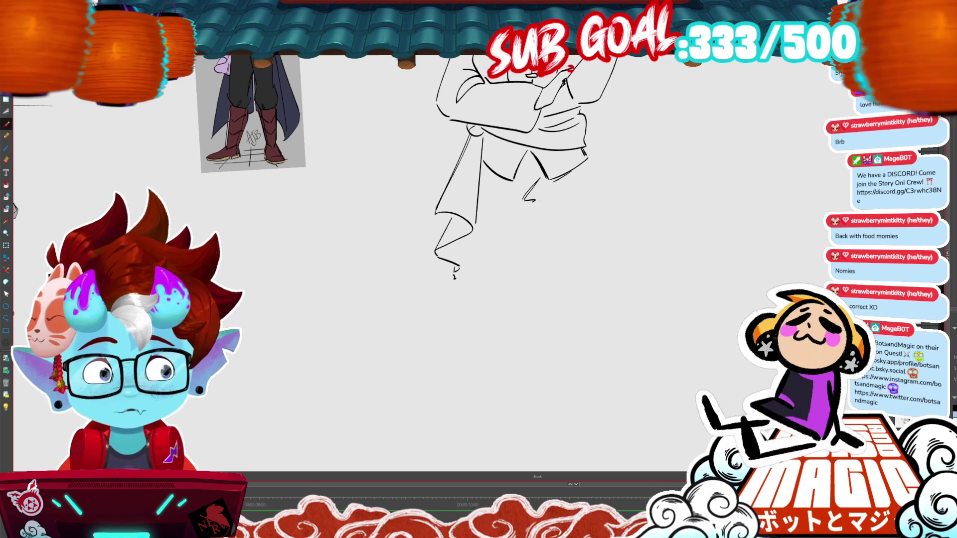
{"action": "scroll", "coordinate": [520, 255], "scroll_direction": "down", "scroll_amount": 3}
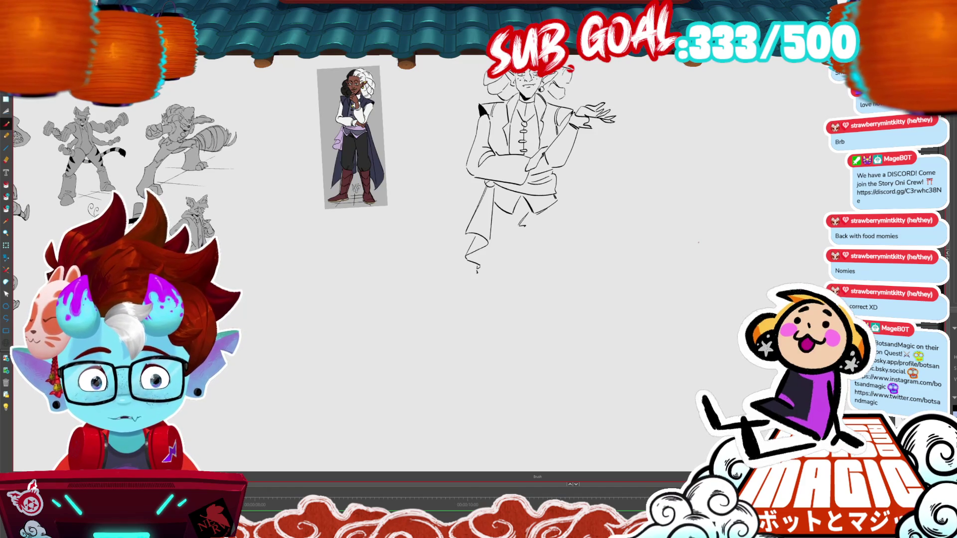
{"action": "scroll", "coordinate": [498, 199], "scroll_direction": "up", "scroll_amount": 2}
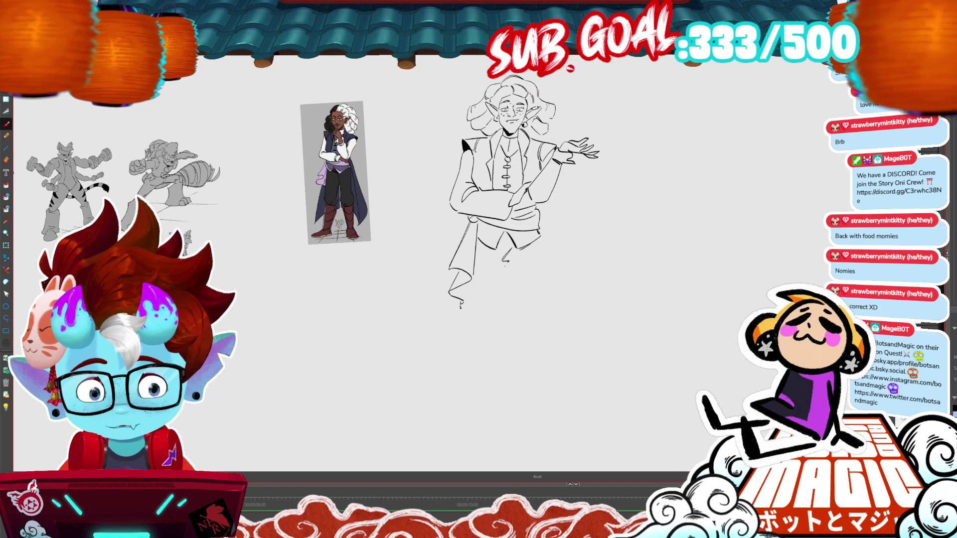
Step: Draw the left and right trouser leg outlines and a short line near the cape hem
{"action": "left_click_drag", "start_coordinate": [503, 272], "coordinate": [504, 328]}
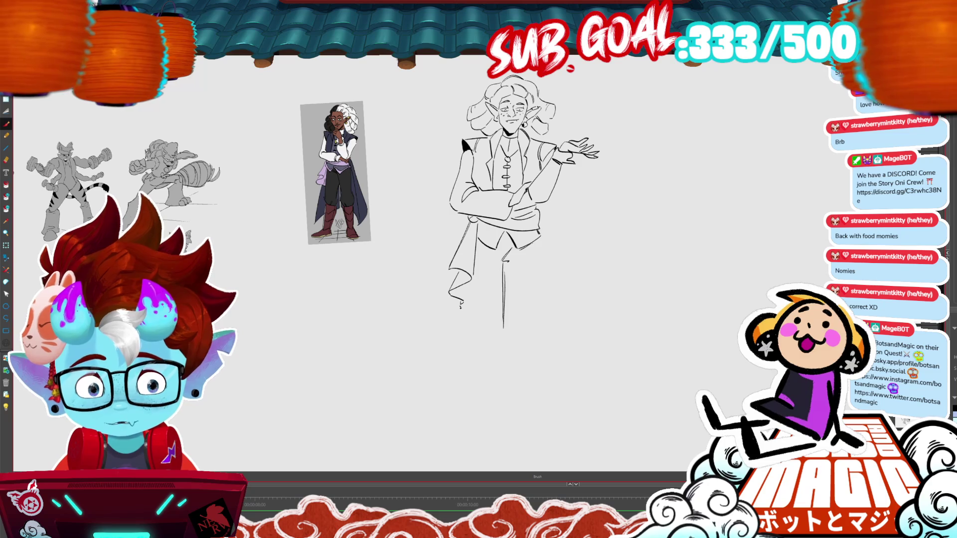
{"action": "mouse_move", "coordinate": [533, 252]}
{"action": "left_mouse_down"}
{"action": "mouse_move", "coordinate": [549, 317]}
{"action": "mouse_move", "coordinate": [524, 347]}
{"action": "left_mouse_up"}
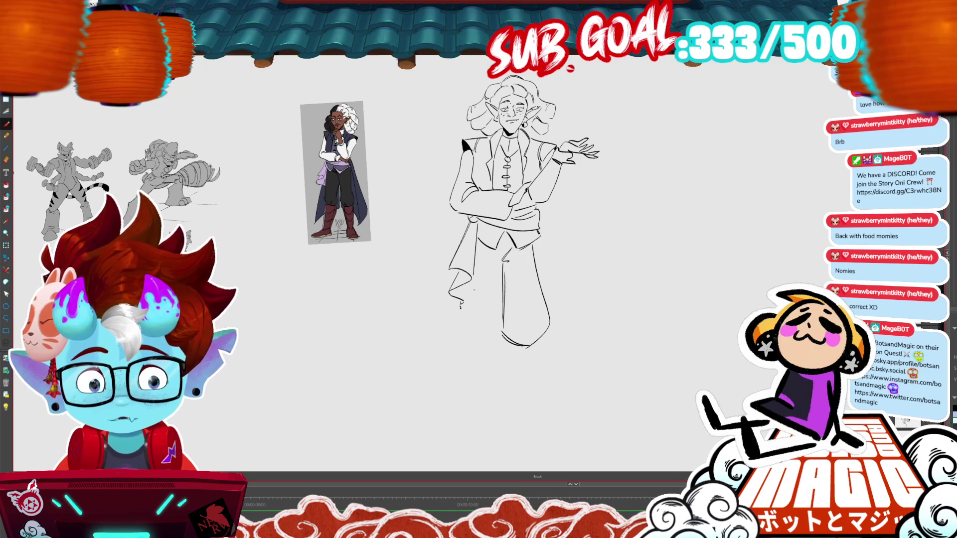
{"action": "key", "text": "v"}
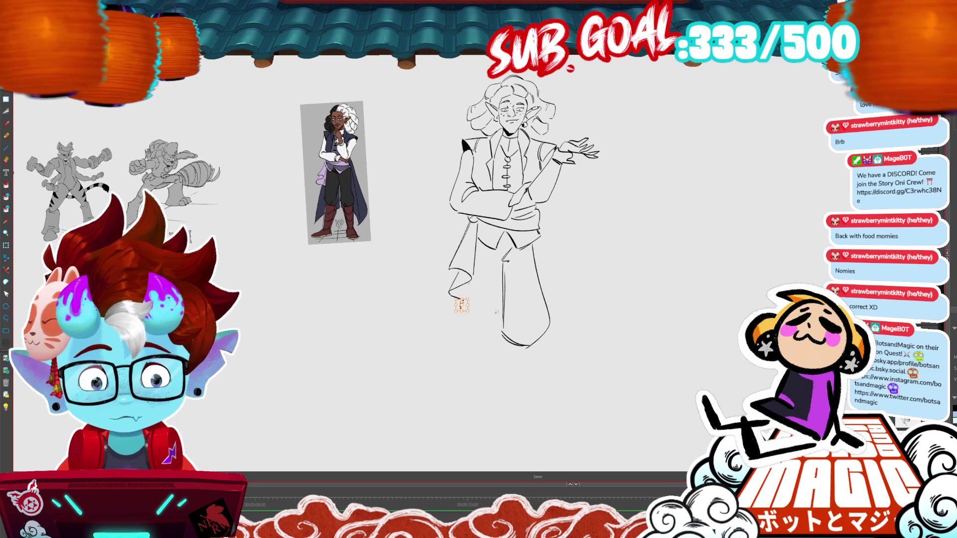
{"action": "key", "text": "b"}
{"action": "left_click_drag", "start_coordinate": [468, 296], "coordinate": [469, 320]}
{"action": "left_click_drag", "start_coordinate": [673, 318], "coordinate": [690, 214]}
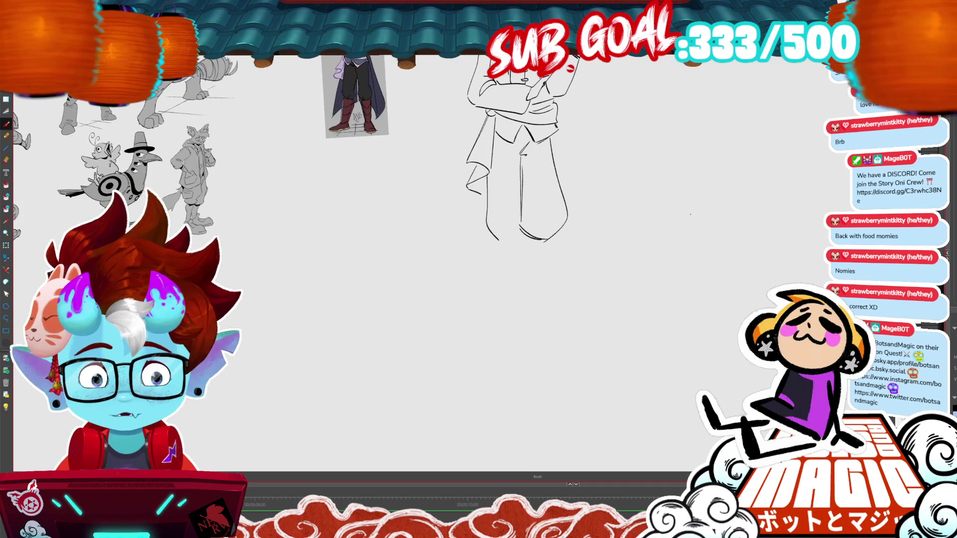
{"action": "left_click_drag", "start_coordinate": [524, 150], "coordinate": [523, 162]}
{"action": "key", "text": "ctrl+z"}
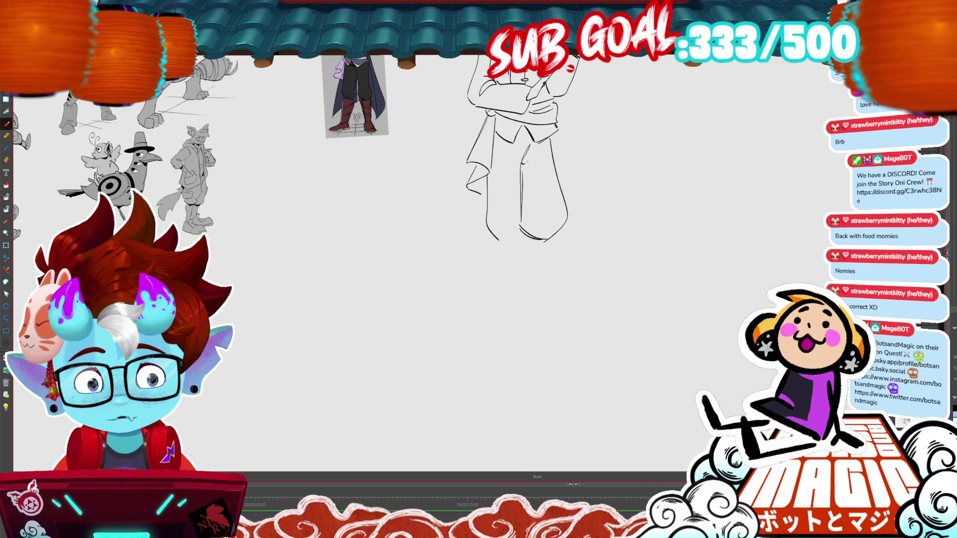
{"action": "key", "text": "b"}
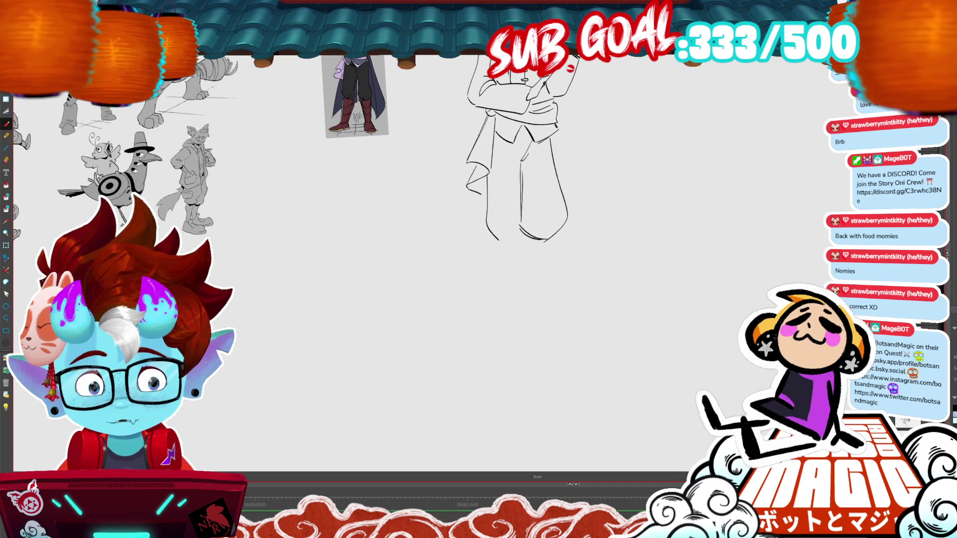
{"action": "scroll", "coordinate": [572, 367], "scroll_direction": "up", "scroll_amount": 4}
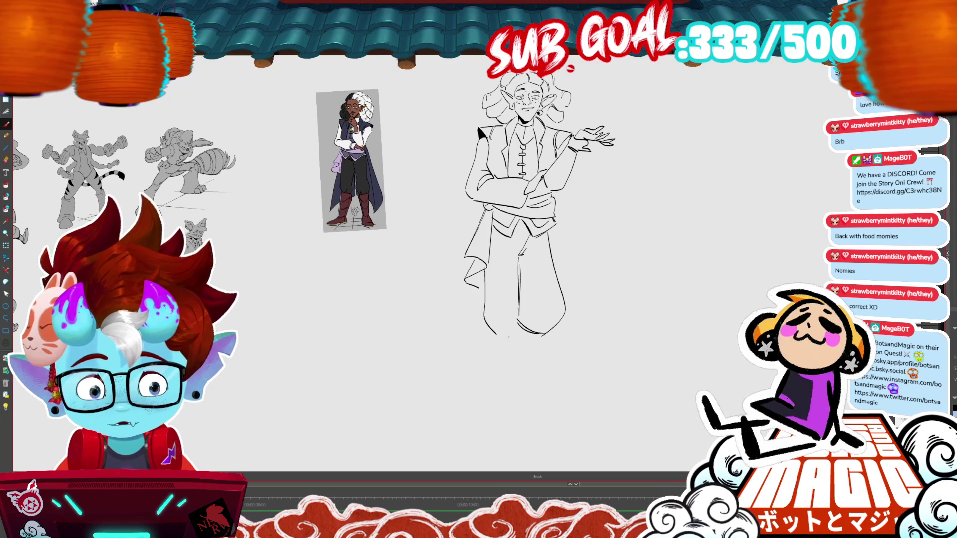
Step: Outline the left leg and draw the cape's curved edge sweeping right and down
{"action": "left_click_drag", "start_coordinate": [483, 268], "coordinate": [494, 335]}
{"action": "key", "text": "b"}
{"action": "left_click_drag", "start_coordinate": [551, 257], "coordinate": [621, 334]}
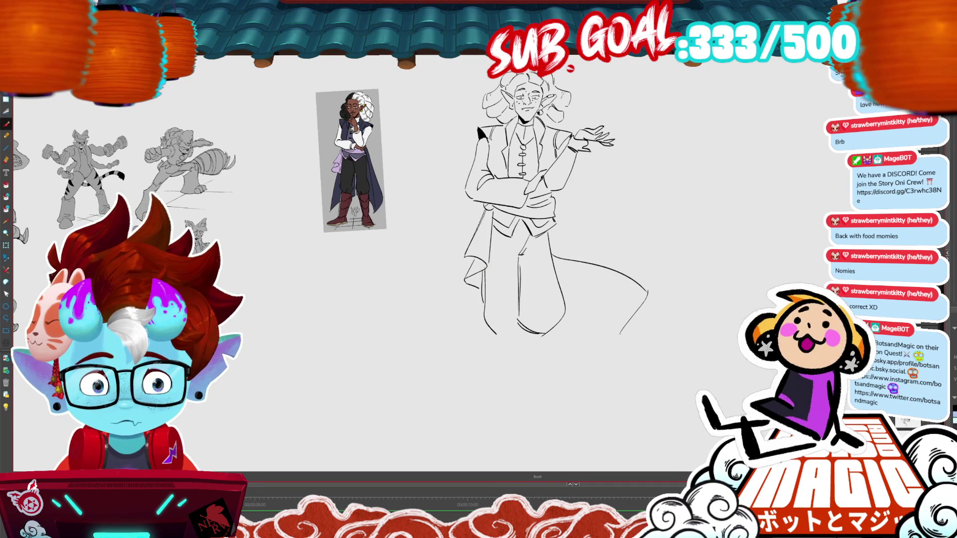
{"action": "left_click_drag", "start_coordinate": [605, 275], "coordinate": [650, 340]}
{"action": "left_click_drag", "start_coordinate": [646, 291], "coordinate": [650, 315]}
Step: Trim stray lines at the cape's lower right with the Cutter and add lines along the coat hem
{"action": "key", "text": "alt+s"}
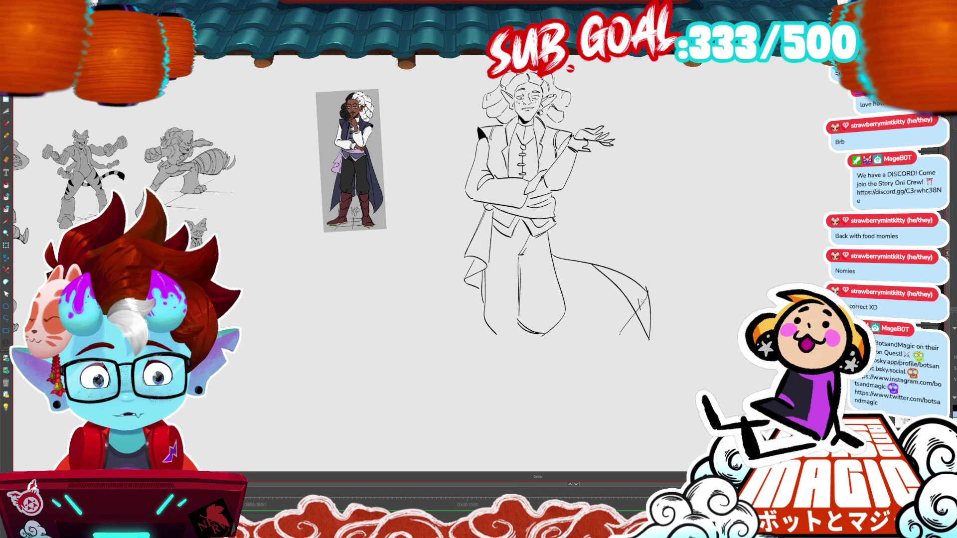
{"action": "key", "text": "alt+t"}
{"action": "mouse_move", "coordinate": [642, 288]}
{"action": "left_mouse_down"}
{"action": "mouse_move", "coordinate": [627, 326]}
{"action": "mouse_move", "coordinate": [629, 314]}
{"action": "left_mouse_up"}
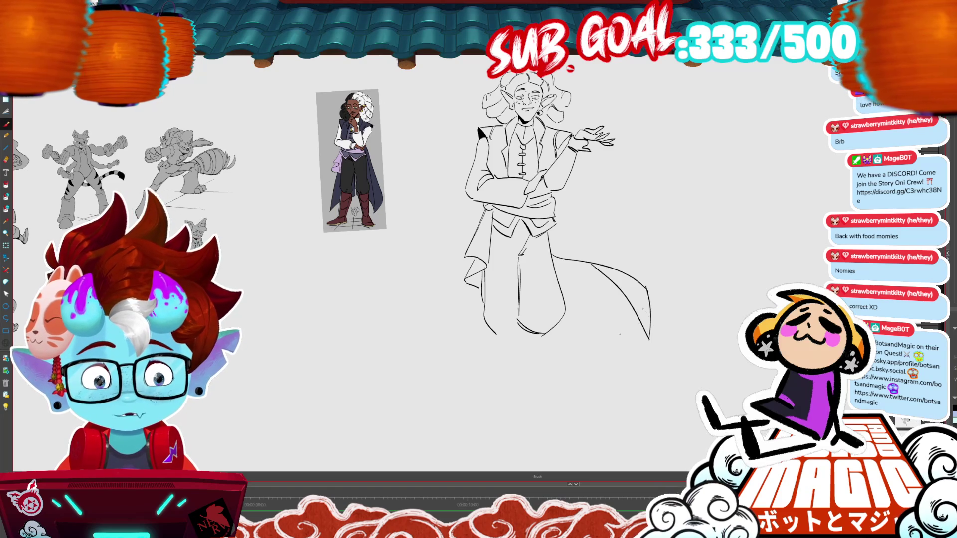
{"action": "left_click_drag", "start_coordinate": [588, 321], "coordinate": [626, 305]}
{"action": "left_click_drag", "start_coordinate": [563, 335], "coordinate": [579, 327]}
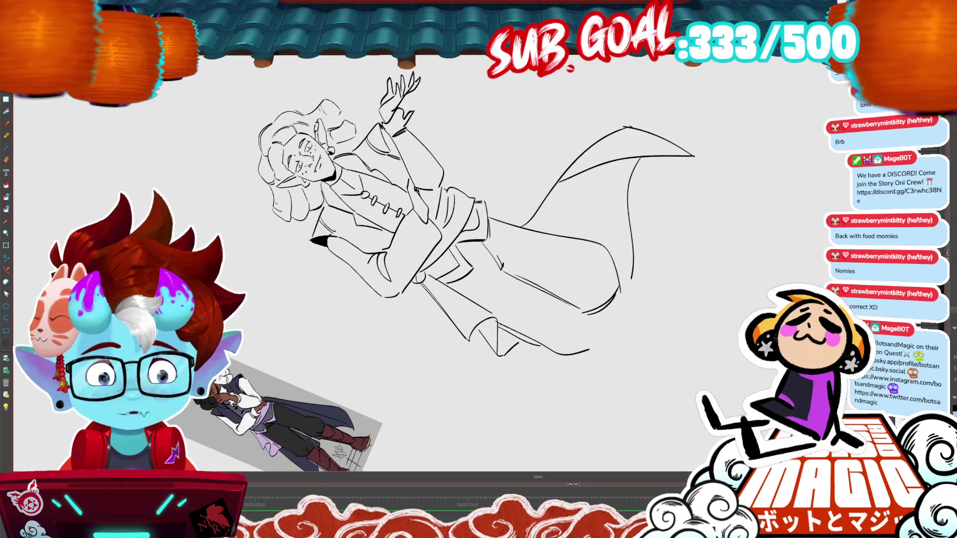
Step: Redraw the lower cape line longer toward the tip and trim the stray hook there
{"action": "key", "text": "b"}
{"action": "left_click_drag", "start_coordinate": [529, 216], "coordinate": [560, 179]}
{"action": "left_click_drag", "start_coordinate": [593, 145], "coordinate": [504, 227]}
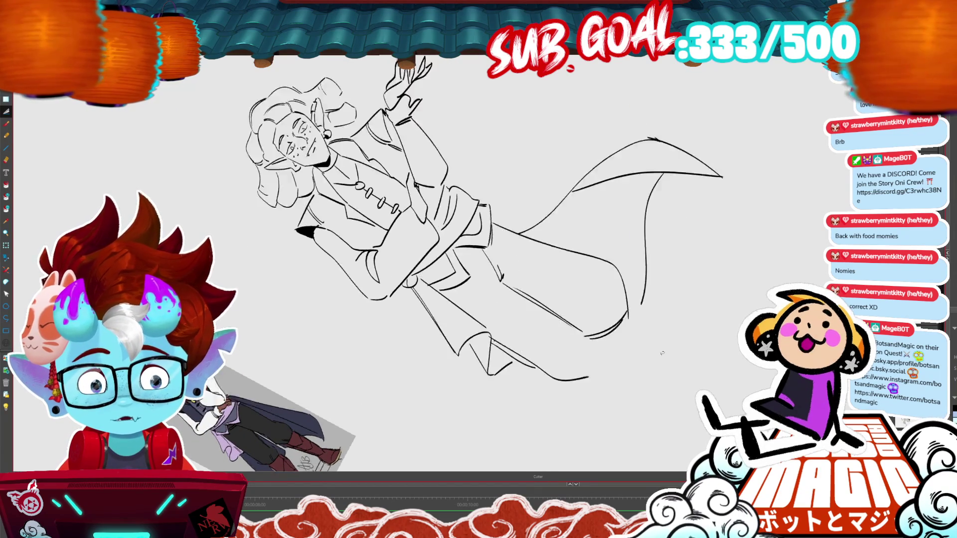
{"action": "left_click", "coordinate": [682, 208]}
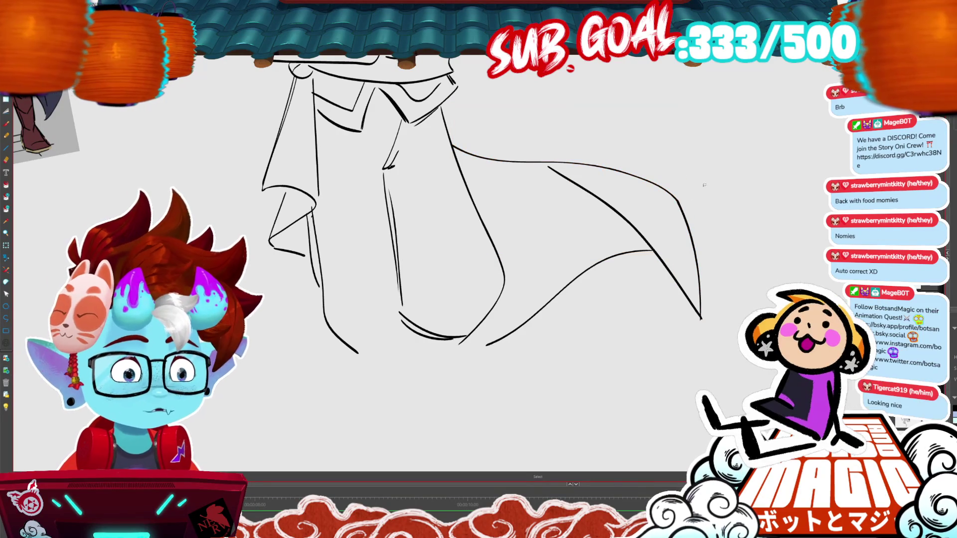
Step: Draw the leg line below the coat hem and the lower leg down to the foot
{"action": "key", "text": "ctrl+minus"}
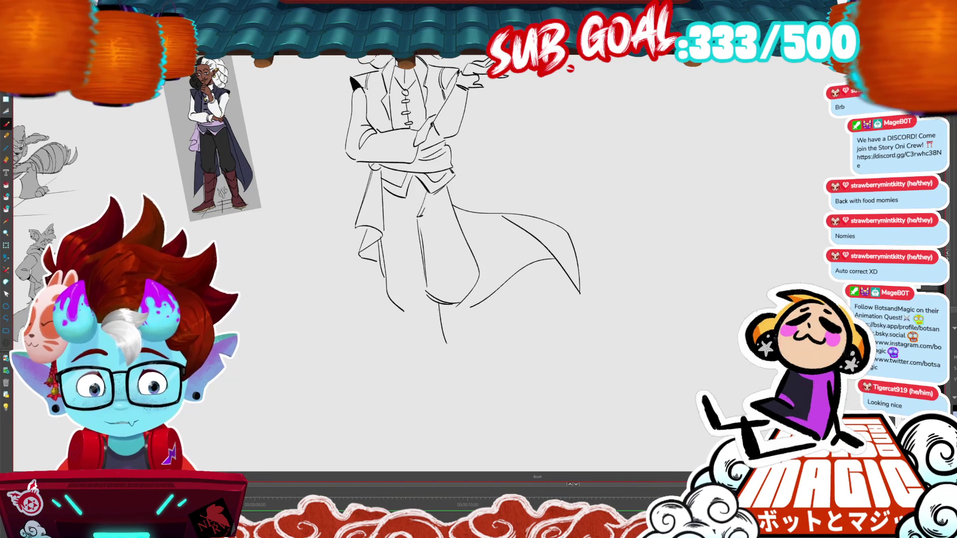
{"action": "mouse_move", "coordinate": [472, 290]}
{"action": "left_mouse_down"}
{"action": "mouse_move", "coordinate": [450, 368]}
{"action": "mouse_move", "coordinate": [474, 404]}
{"action": "left_mouse_up"}
{"action": "left_click_drag", "start_coordinate": [451, 370], "coordinate": [469, 409]}
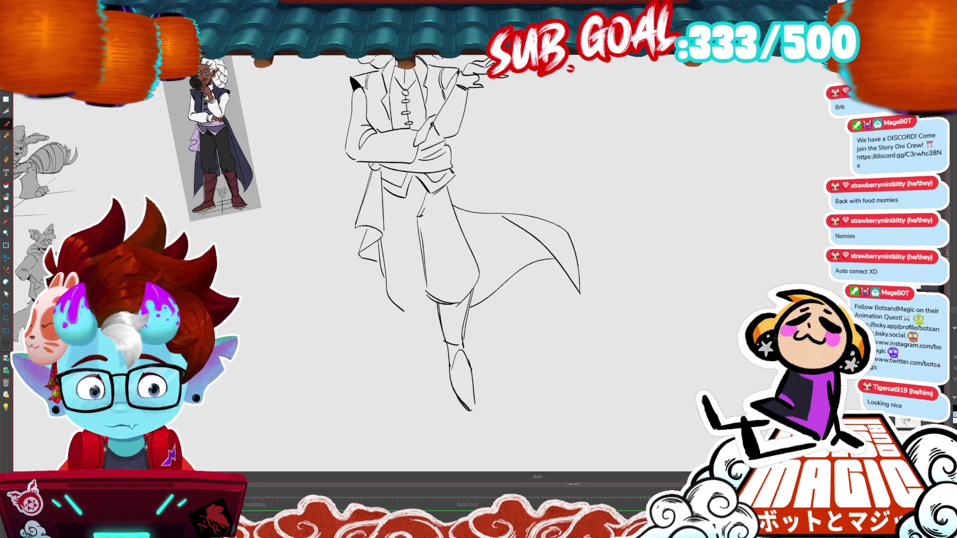
Step: Fill a dark cuff band across the trouser leg with the Paint tool
{"action": "key", "text": "g"}
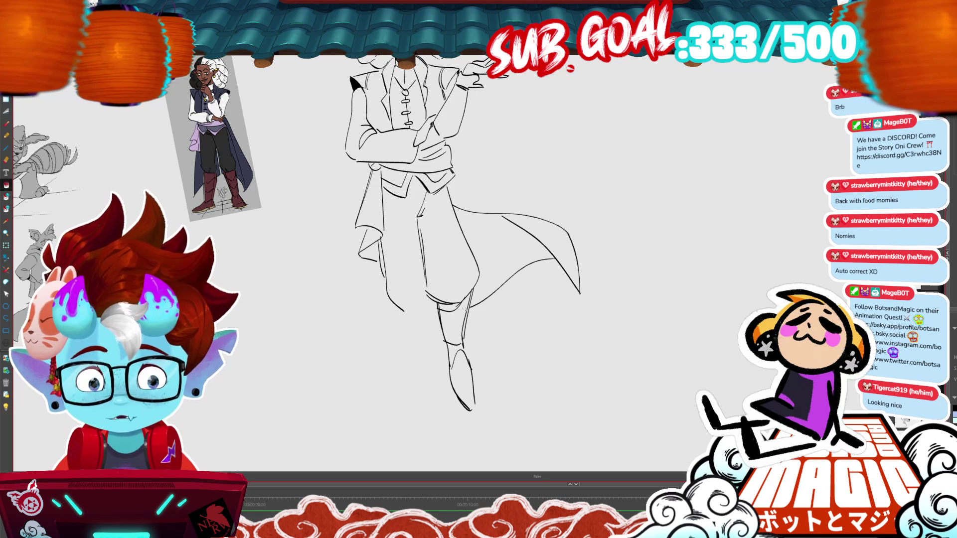
{"action": "key", "text": "b"}
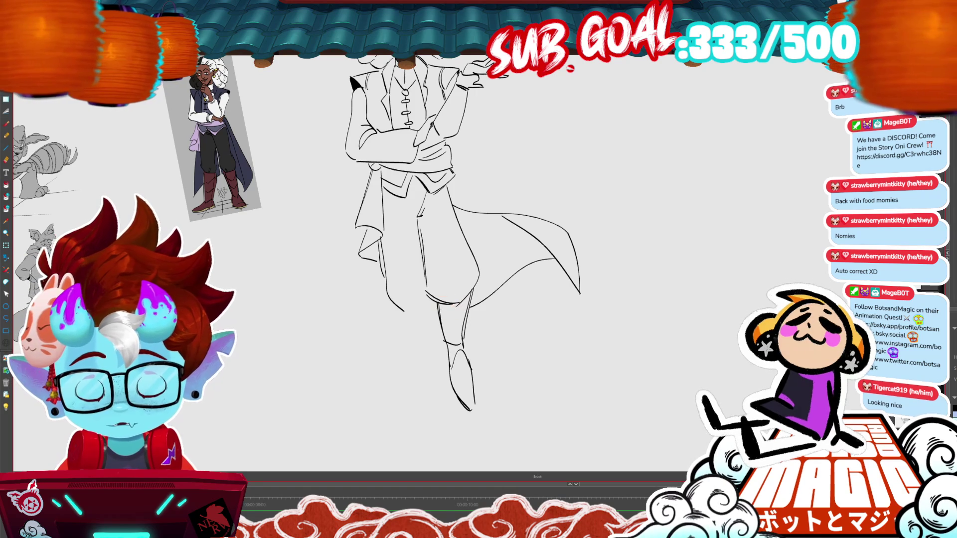
{"action": "key", "text": "g"}
{"action": "key", "text": "b"}
{"action": "left_click_drag", "start_coordinate": [449, 304], "coordinate": [462, 303]}
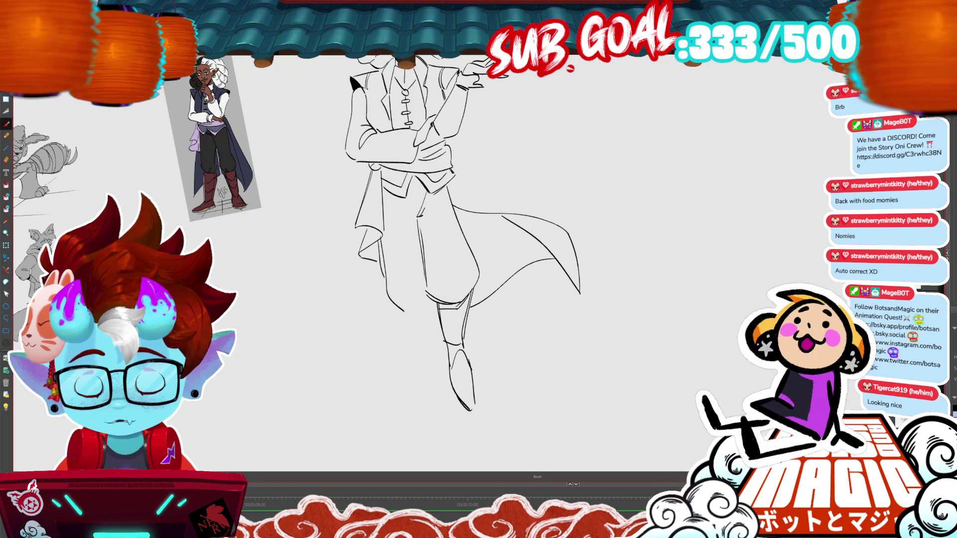
{"action": "key", "text": "g"}
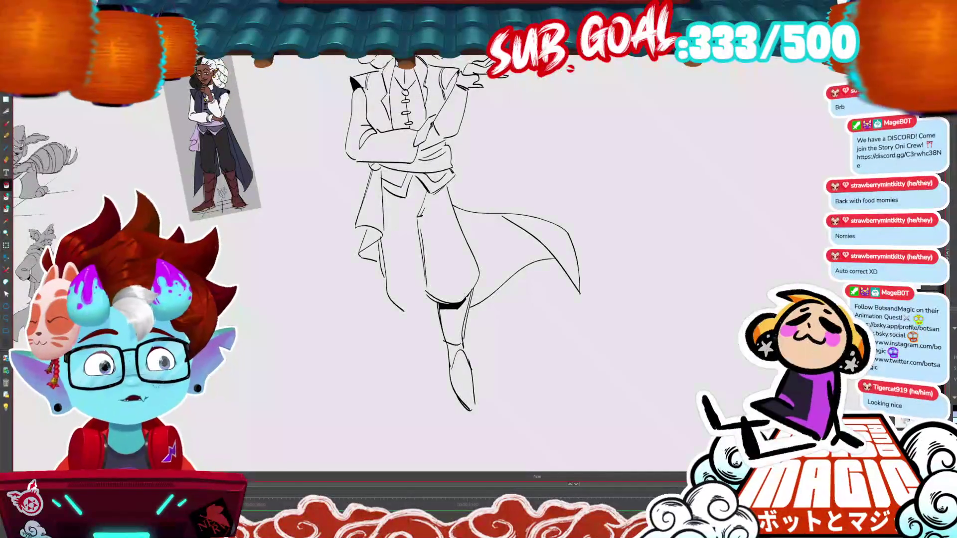
{"action": "left_click_drag", "start_coordinate": [466, 298], "coordinate": [536, 203]}
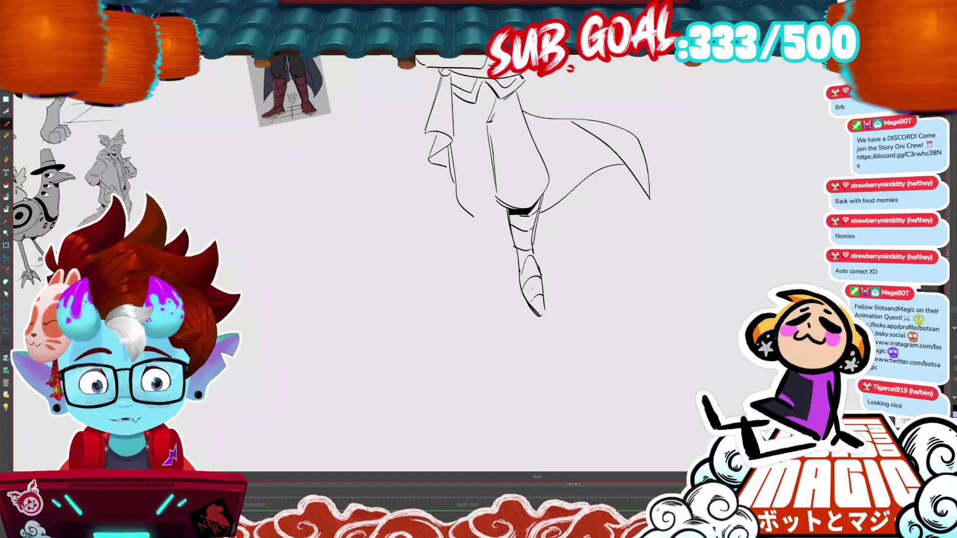
{"action": "scroll", "coordinate": [443, 359], "scroll_direction": "down", "scroll_amount": 2}
{"action": "scroll", "coordinate": [444, 359], "scroll_direction": "down", "scroll_amount": 2}
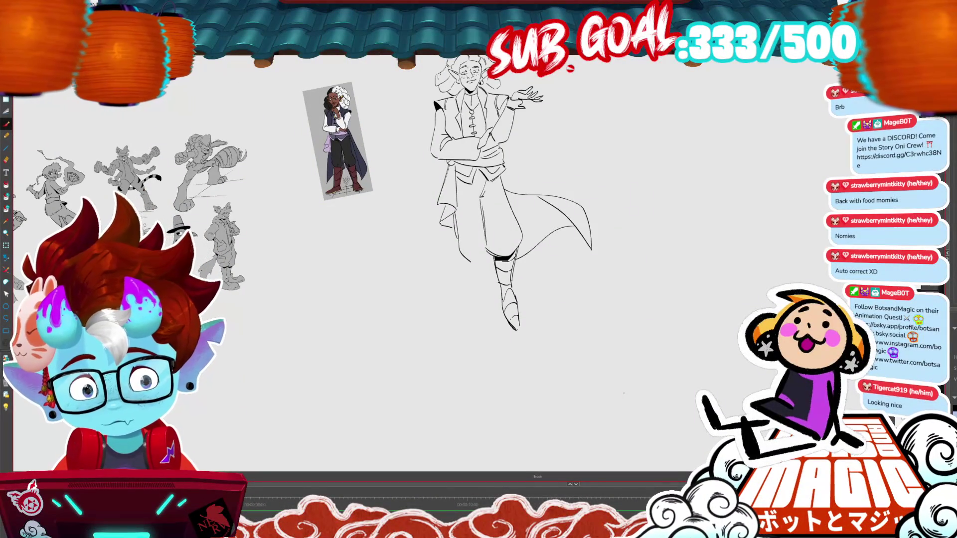
Step: Trace the coat edge and add detail lines at the knee and below the leg
{"action": "left_click_drag", "start_coordinate": [454, 215], "coordinate": [475, 263]}
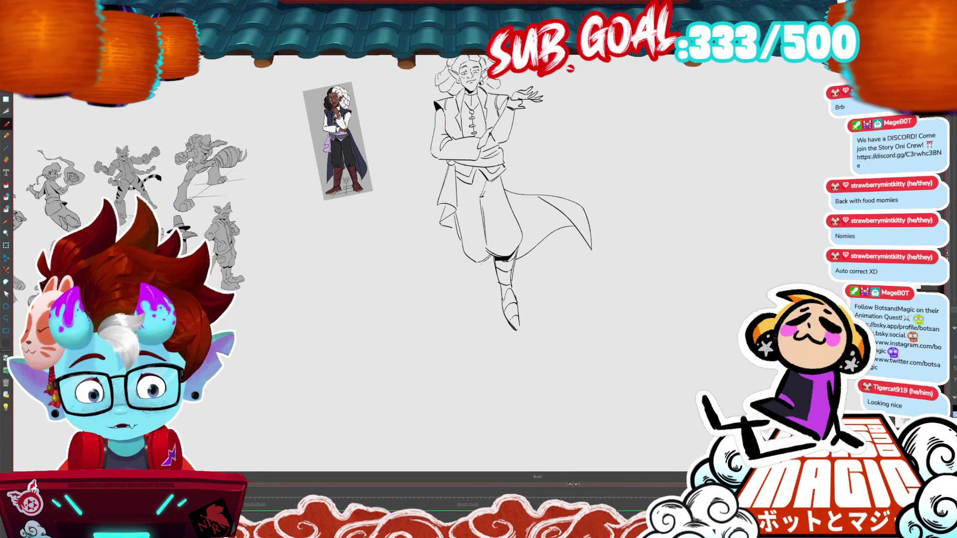
{"action": "left_click_drag", "start_coordinate": [480, 263], "coordinate": [495, 278]}
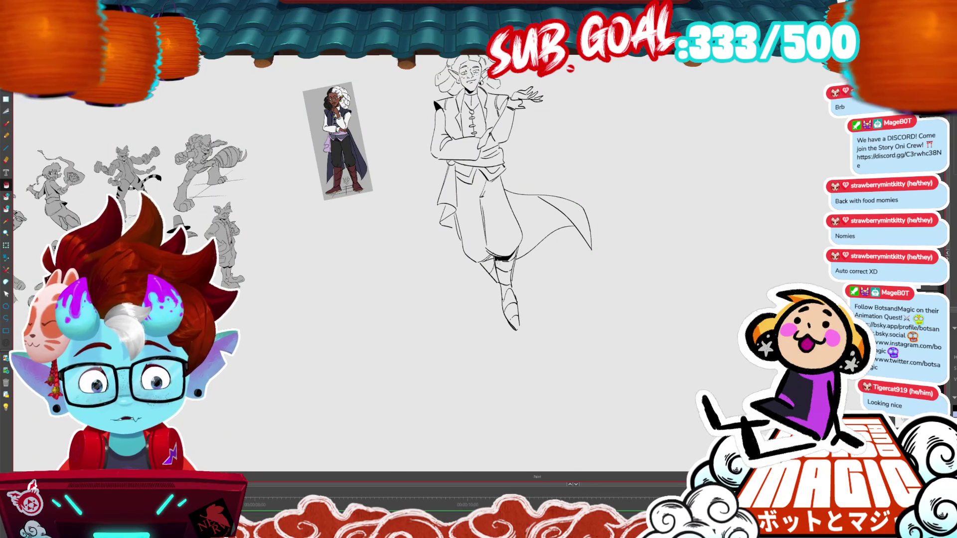
{"action": "key", "text": "g"}
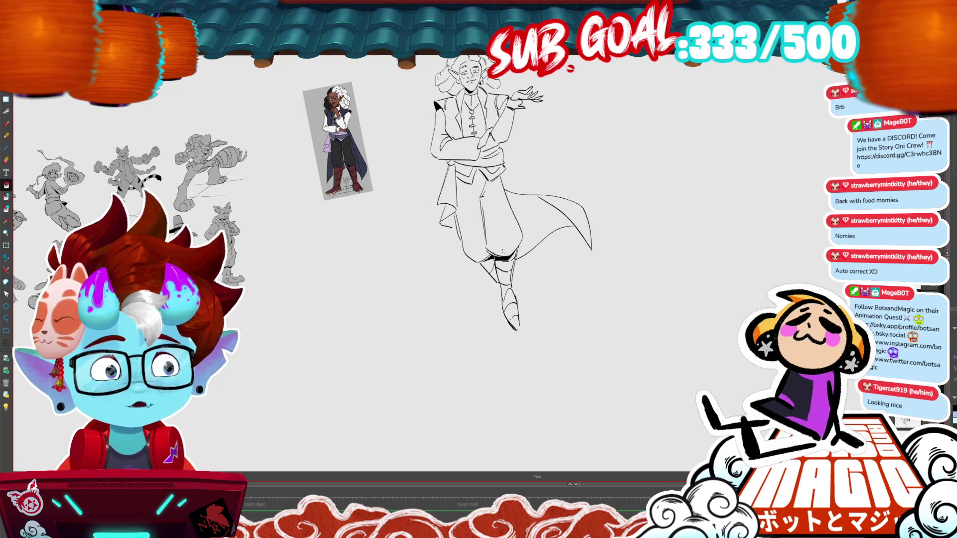
{"action": "key", "text": "b"}
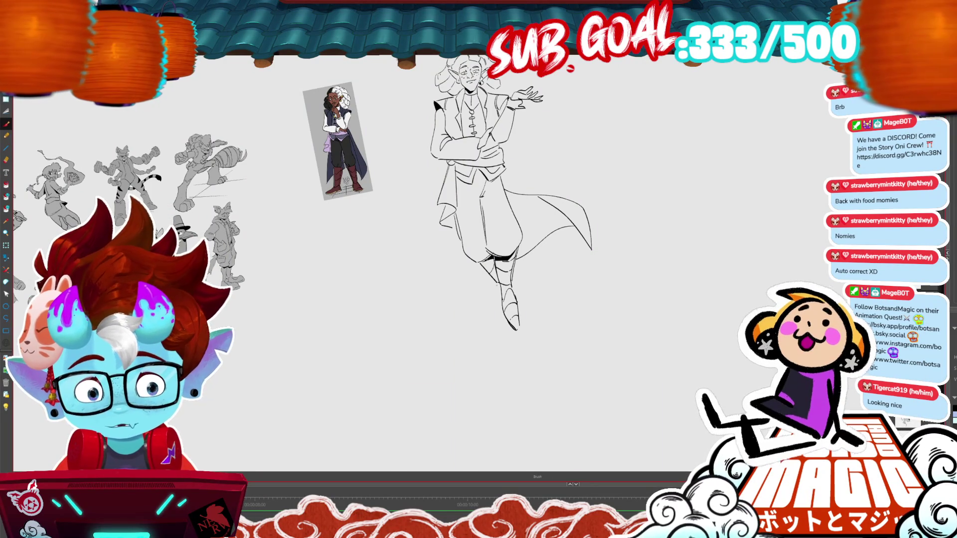
{"action": "scroll", "coordinate": [454, 339], "scroll_direction": "up", "scroll_amount": 3}
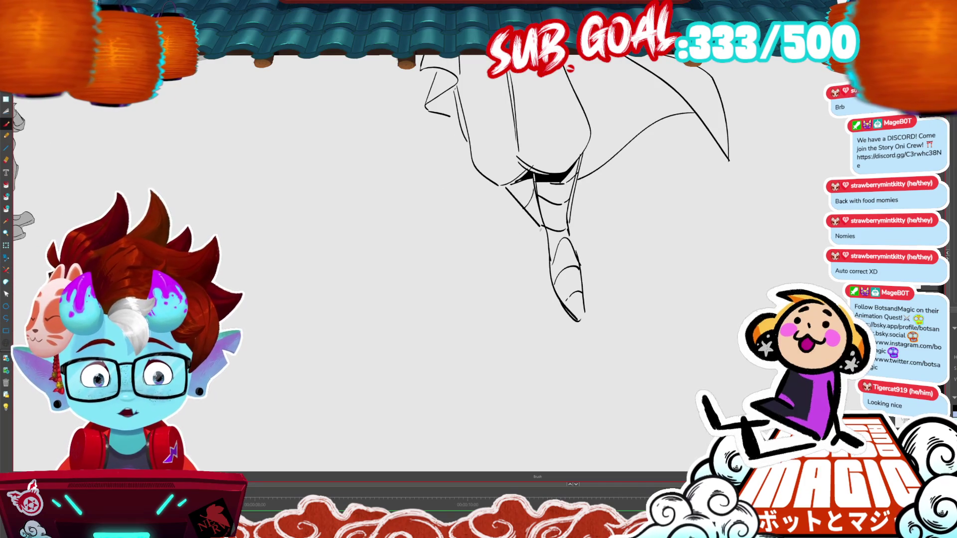
{"action": "left_click_drag", "start_coordinate": [540, 229], "coordinate": [538, 254]}
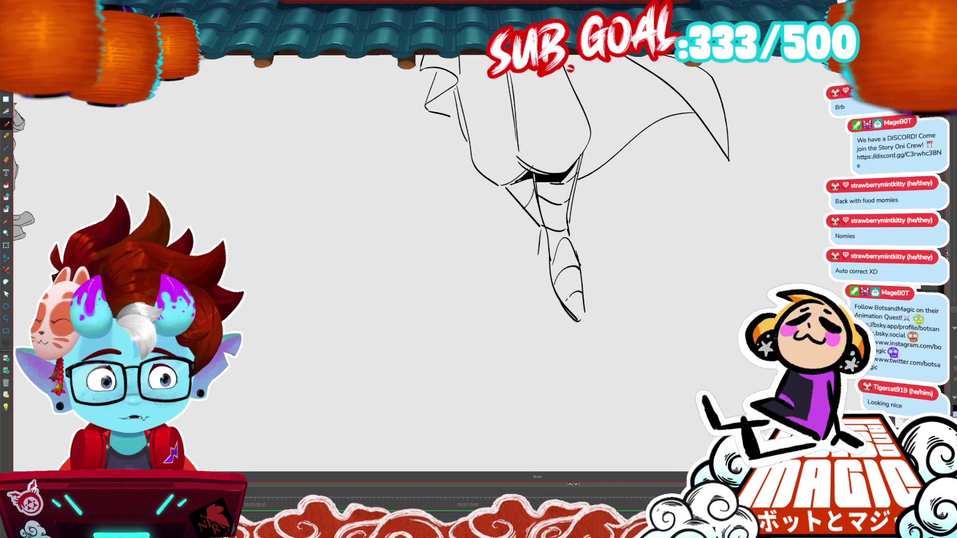
{"action": "key", "text": "b"}
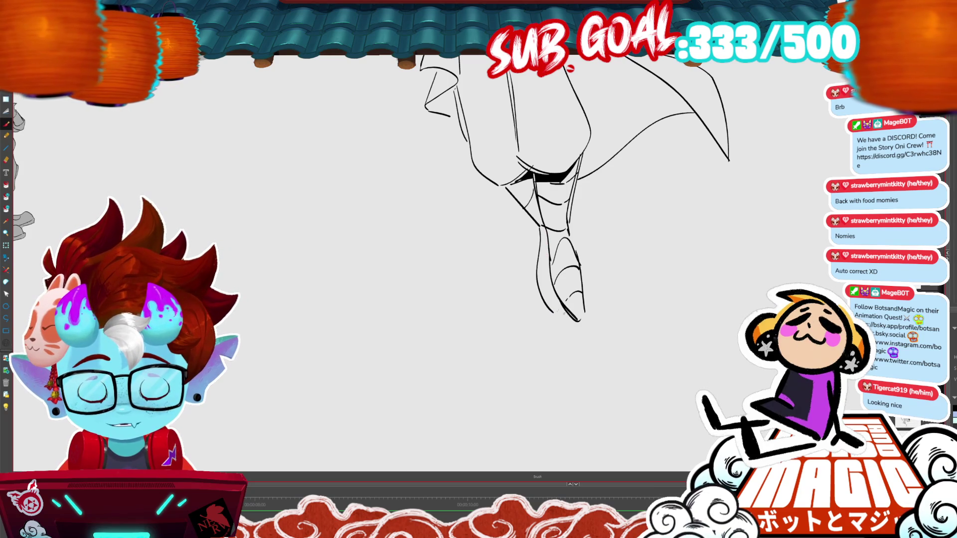
Step: Select and adjust the boot's left stroke, then deselect it and recentre on the whole figure
{"action": "scroll", "coordinate": [410, 339], "scroll_direction": "down", "scroll_amount": 3}
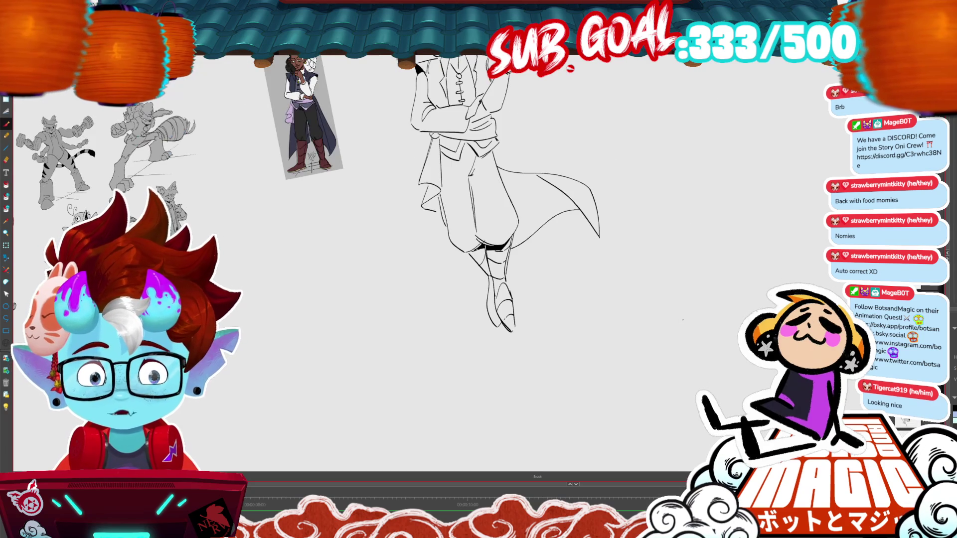
{"action": "key", "text": "alt+s"}
{"action": "left_click_drag", "start_coordinate": [478, 274], "coordinate": [499, 328]}
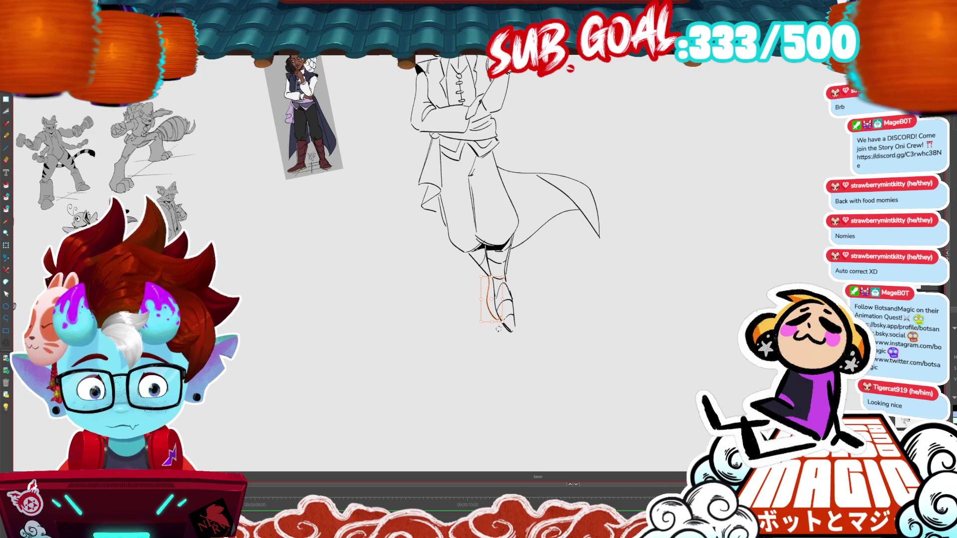
{"action": "left_click", "coordinate": [507, 276]}
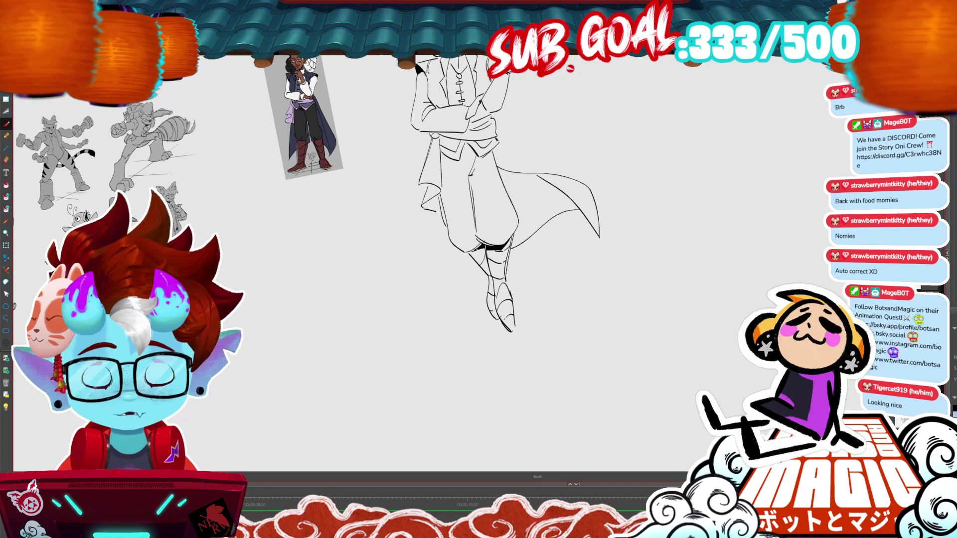
{"action": "left_click_drag", "start_coordinate": [449, 249], "coordinate": [514, 292]}
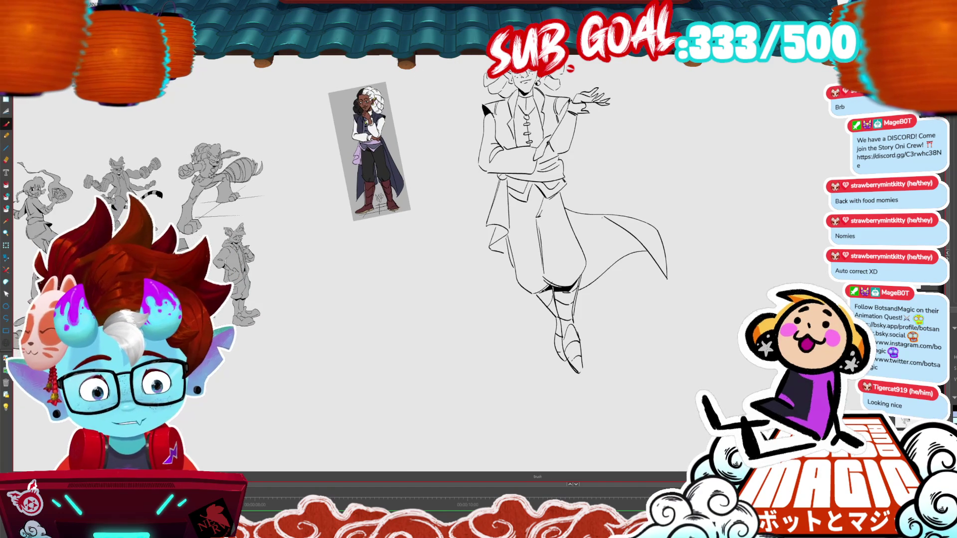
{"action": "left_click_drag", "start_coordinate": [622, 349], "coordinate": [692, 295]}
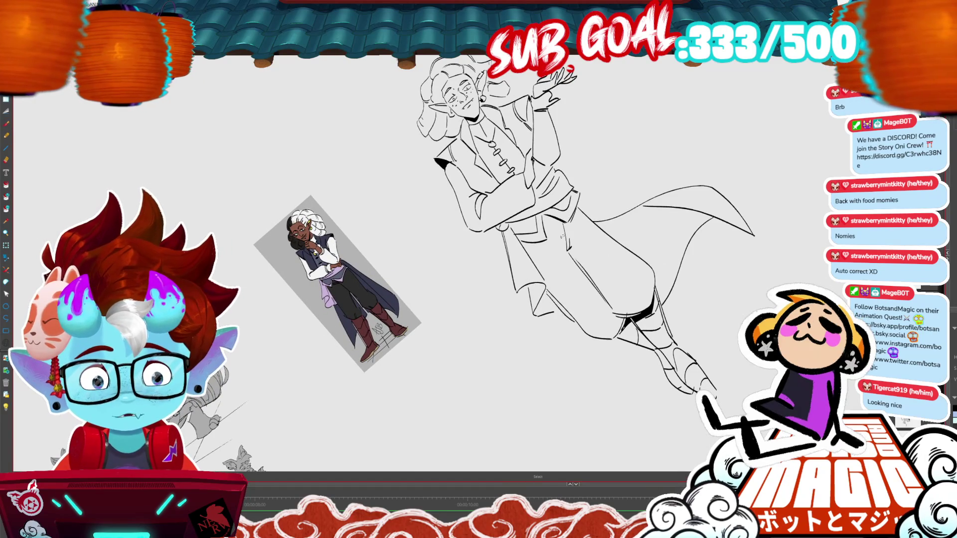
{"action": "key", "text": "b"}
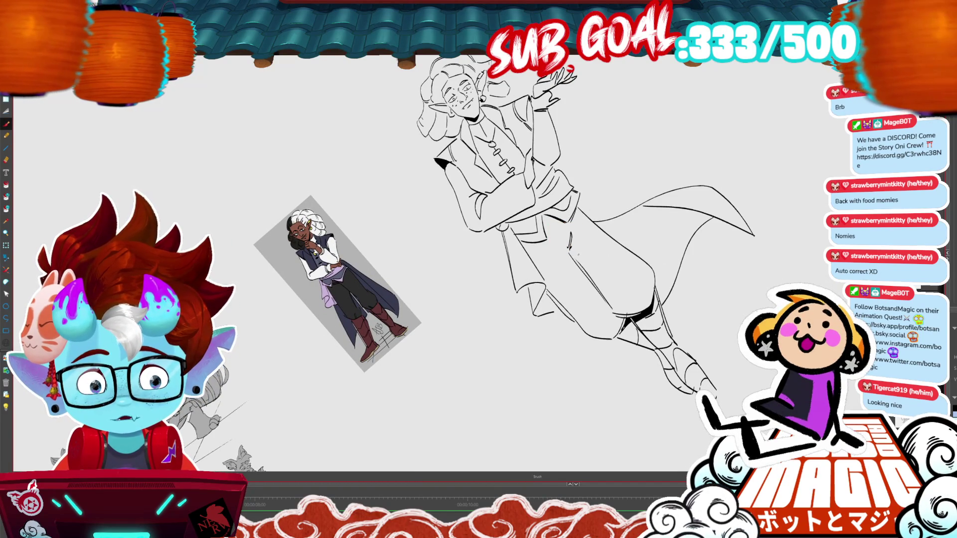
{"action": "key", "text": "s"}
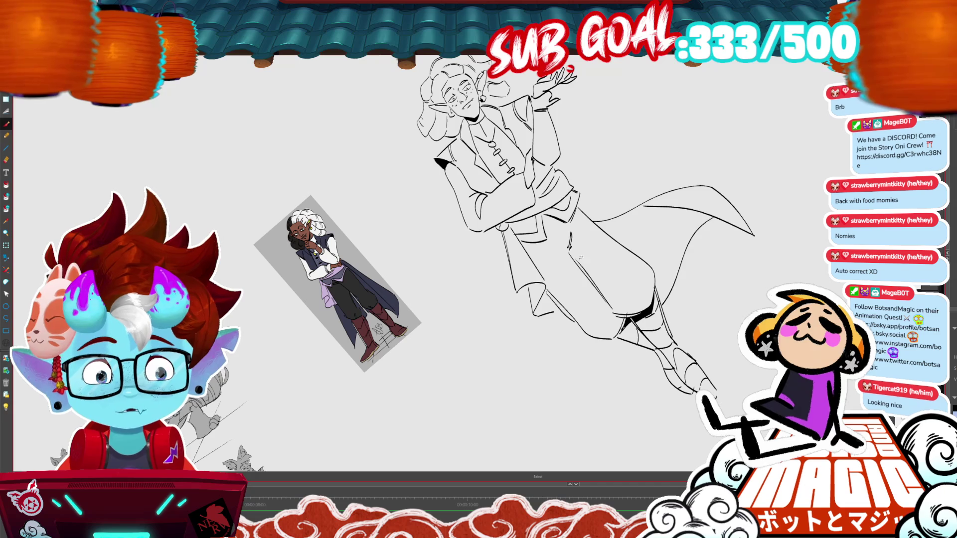
{"action": "left_click_drag", "start_coordinate": [575, 253], "coordinate": [610, 304]}
{"action": "left_click", "coordinate": [609, 176]}
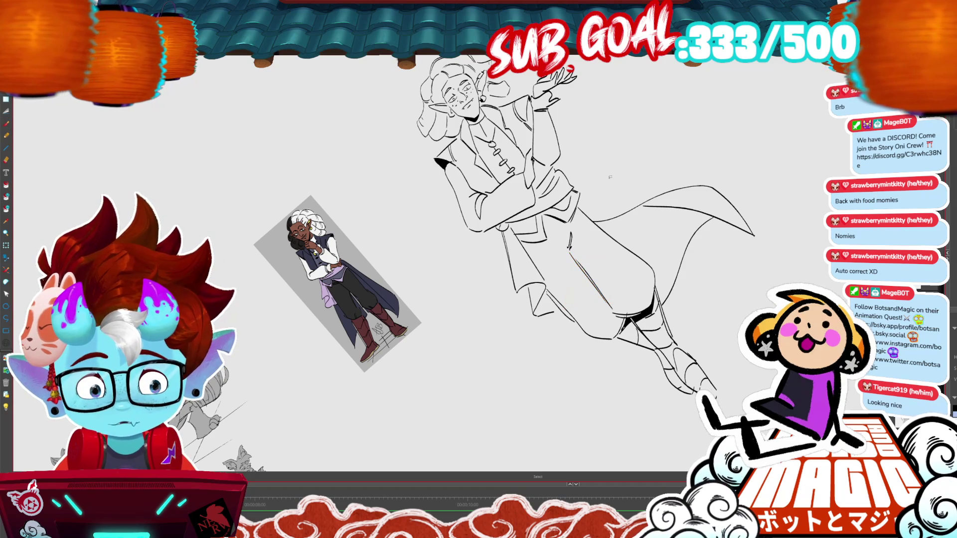
{"action": "key", "text": "b"}
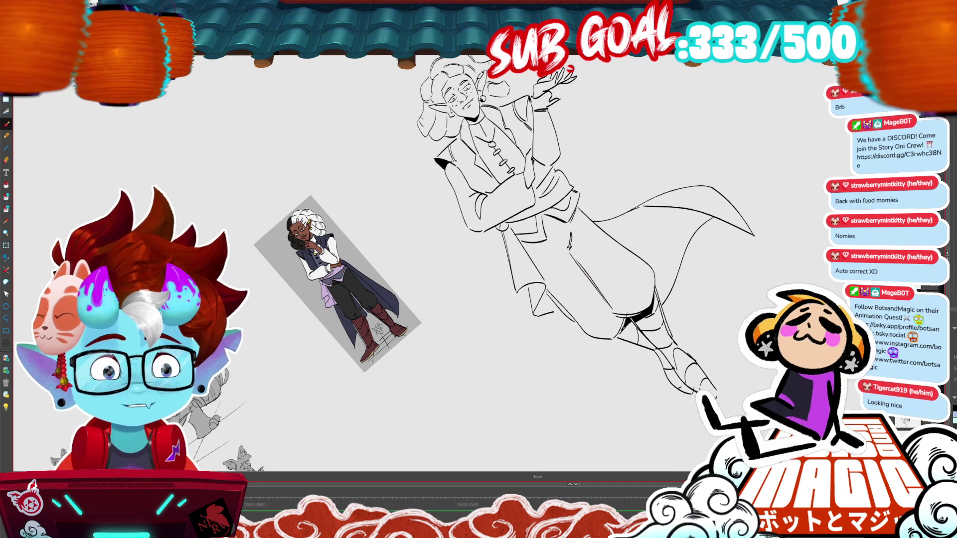
{"action": "left_click_drag", "start_coordinate": [743, 324], "coordinate": [691, 284]}
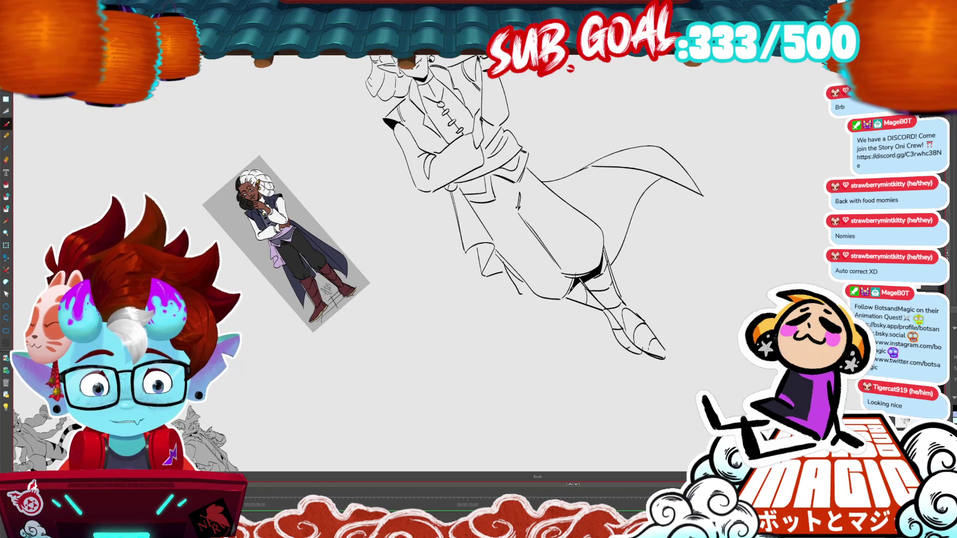